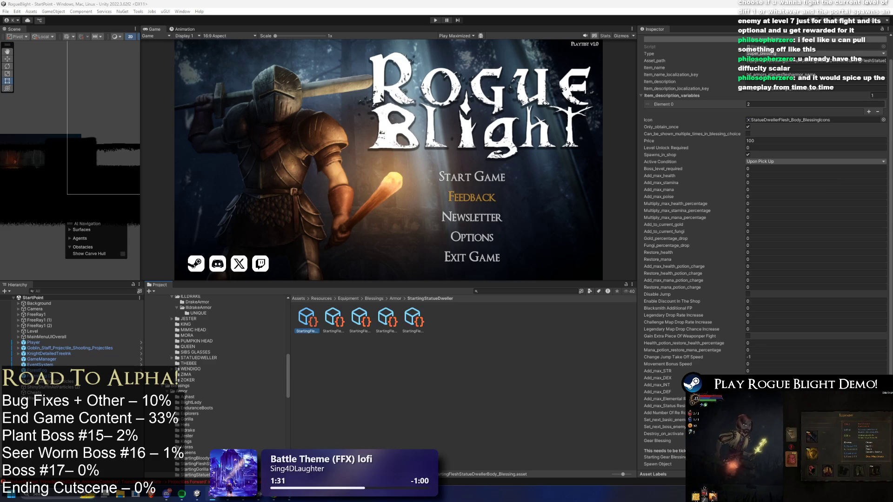
# Step: Add TODO item 19: choose fight difficulty (current, current +2, current + 3) for higher reward, and save
pyautogui.hotkey('alt', 'Tab')
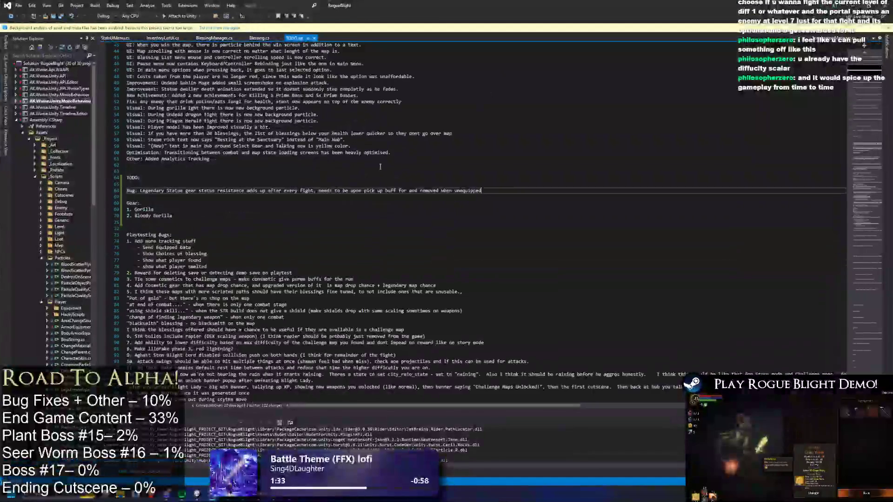
pyautogui.scroll(-1, 345, 200)
pyautogui.click(191, 238)
pyautogui.press('Return')
pyautogui.press('Return')
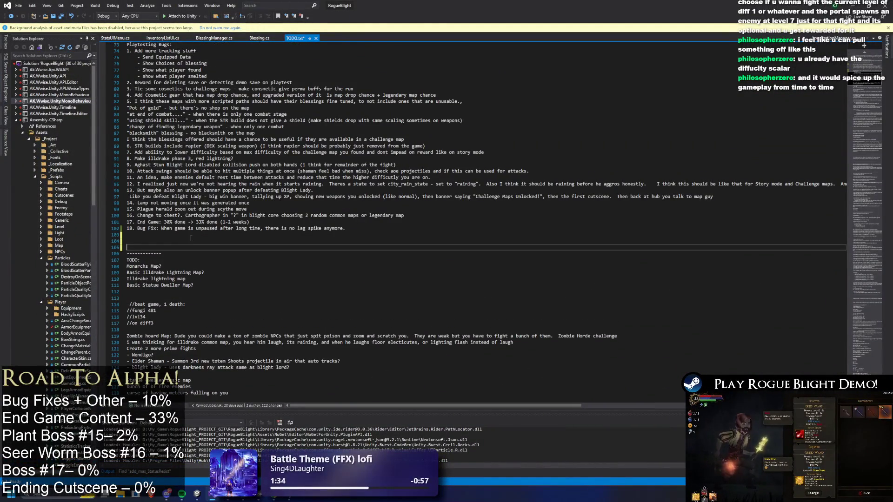
pyautogui.press('Up')
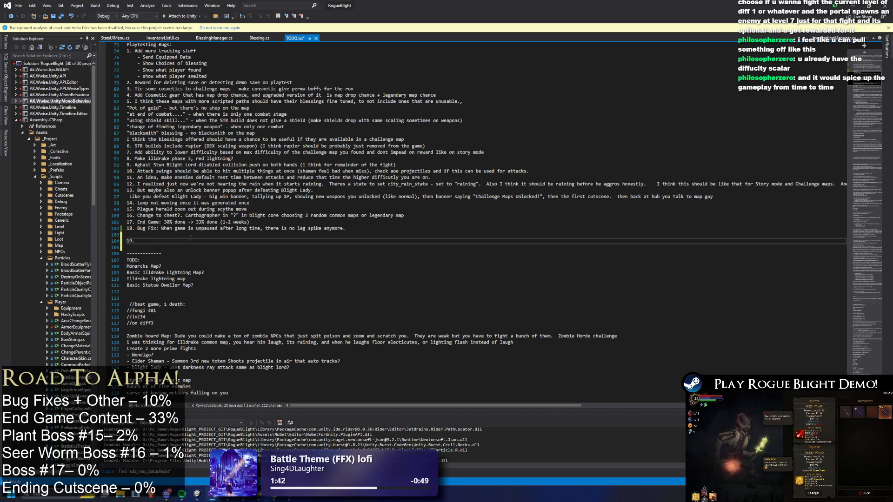
pyautogui.write('Add "?" where')
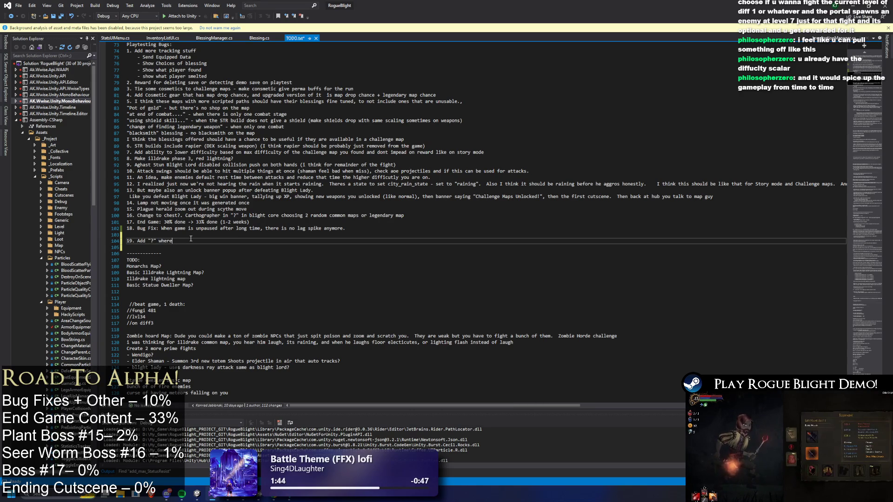
pyautogui.write(' you choose difficu')
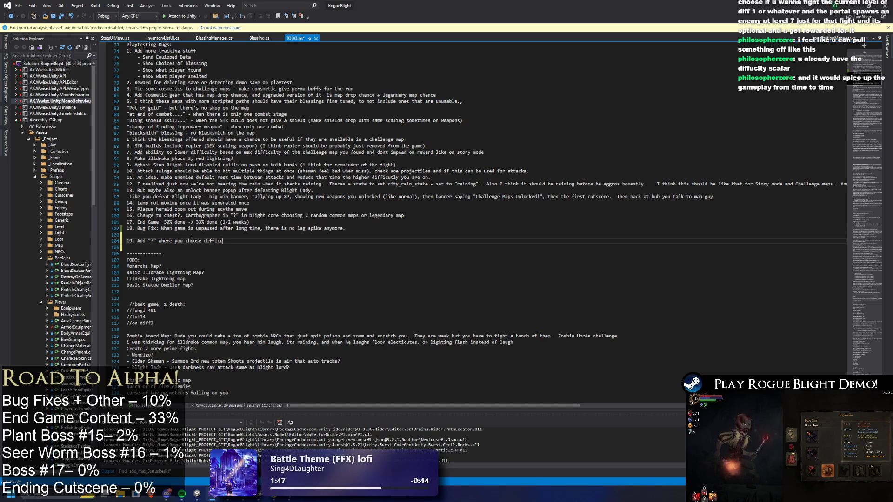
pyautogui.write('lty of a fight 1,')
pyautogui.press('BackSpace')
pyautogui.press('BackSpace')
pyautogui.press('BackSpace')
pyautogui.write('current')
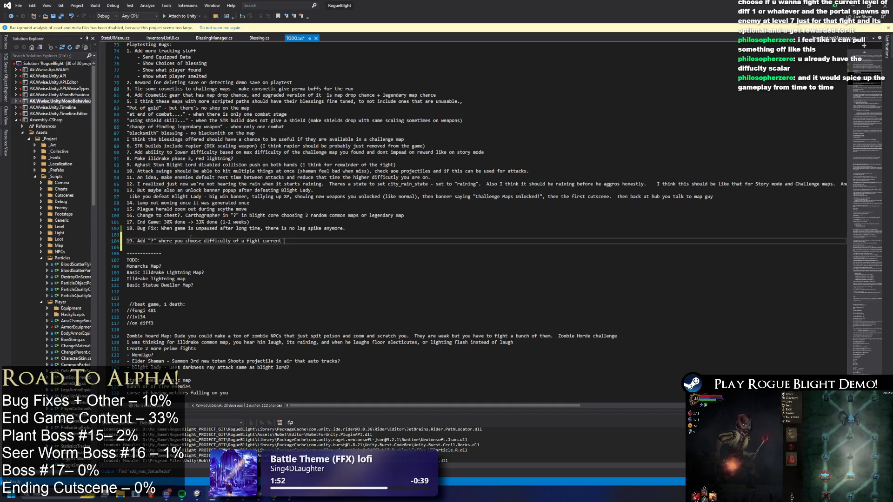
pyautogui.write(', current +2, curre')
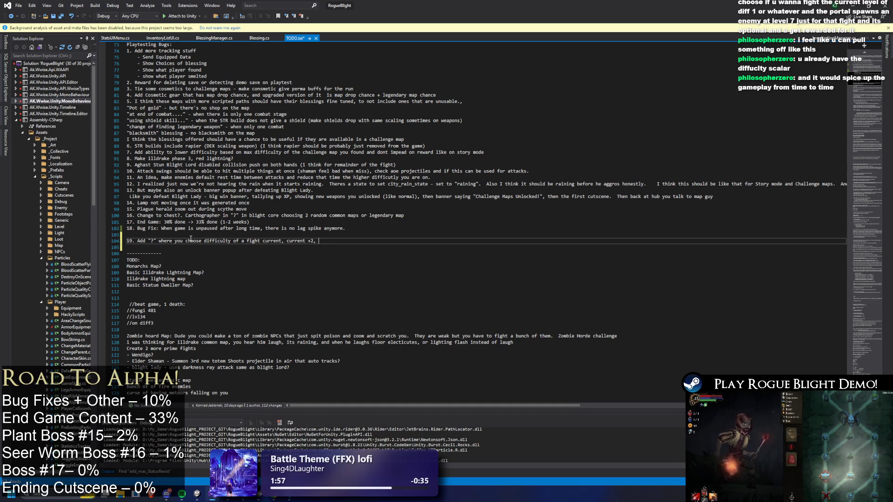
pyautogui.write('nt + 3')
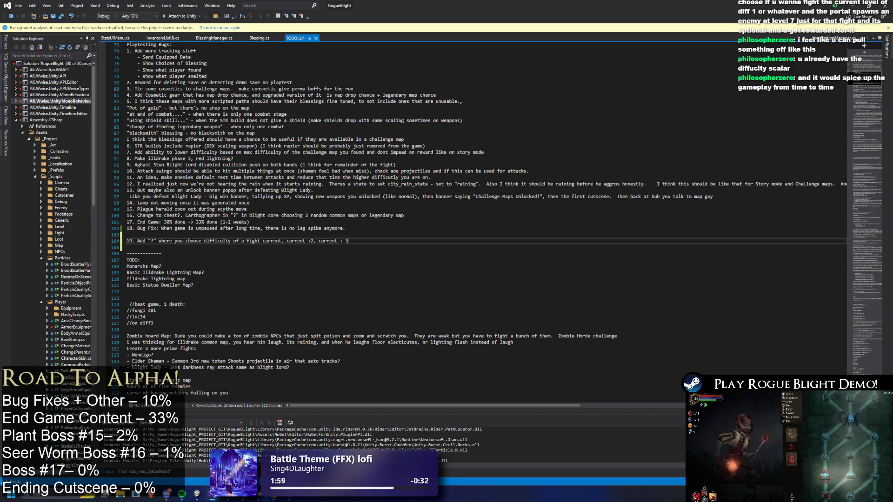
pyautogui.write(' (higher reward the ')
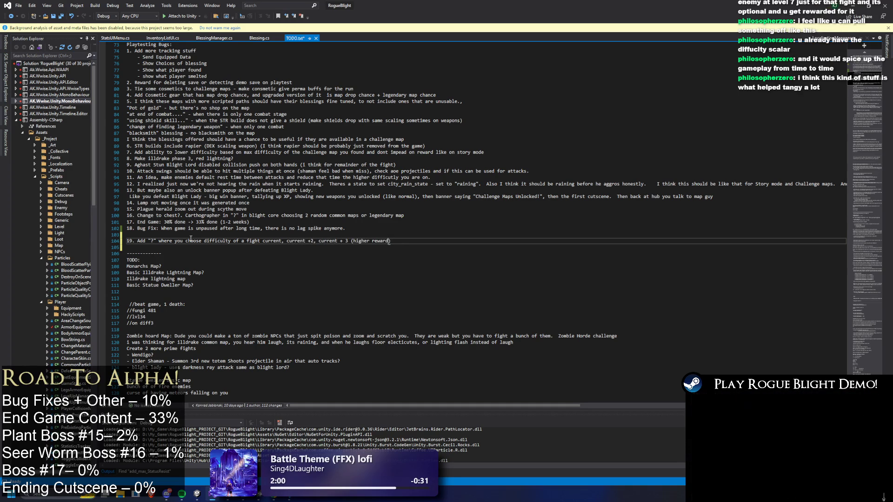
pyautogui.write('more difficul')
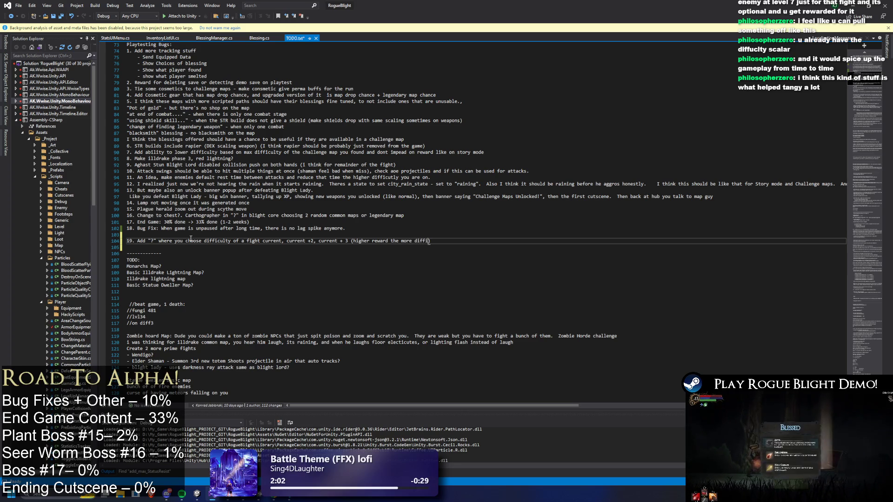
pyautogui.write('t fight')
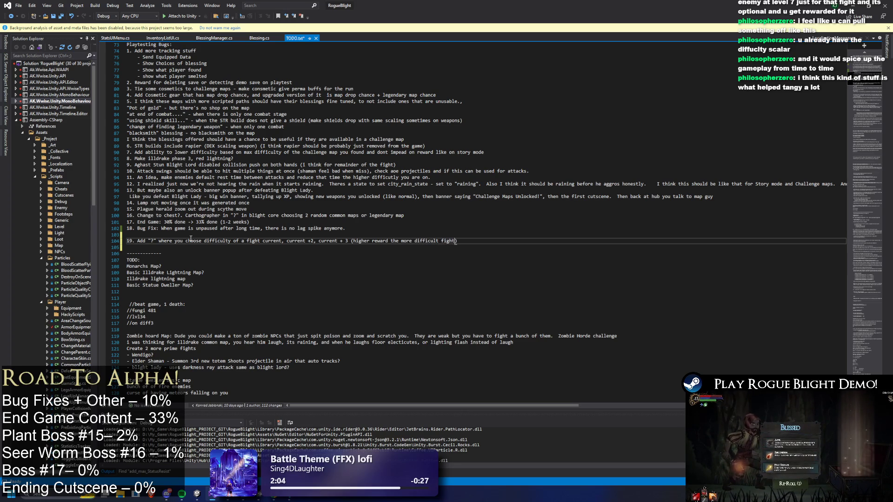
pyautogui.hotkey('ctrl', 's')
# Step: Remove the leftover blank line above the new entry and return to the Unity project
pyautogui.click(168, 235)
pyautogui.press('BackSpace')
pyautogui.click(442, 139)
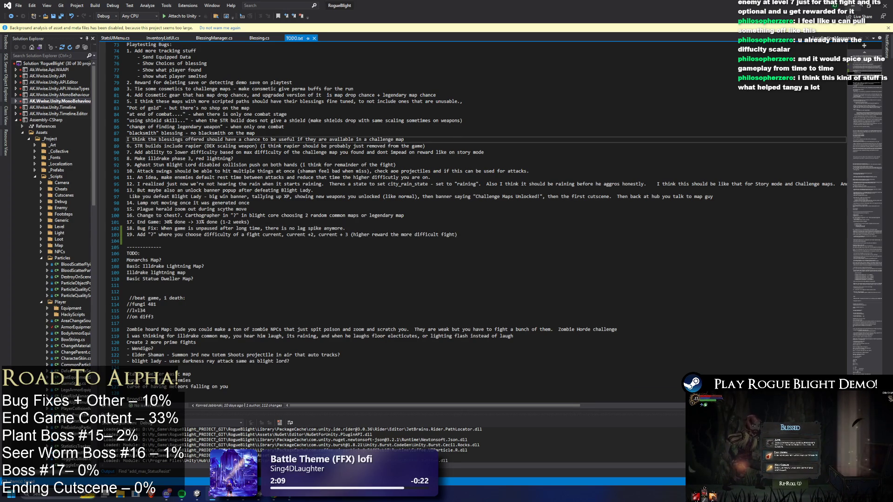
pyautogui.click(854, 6)
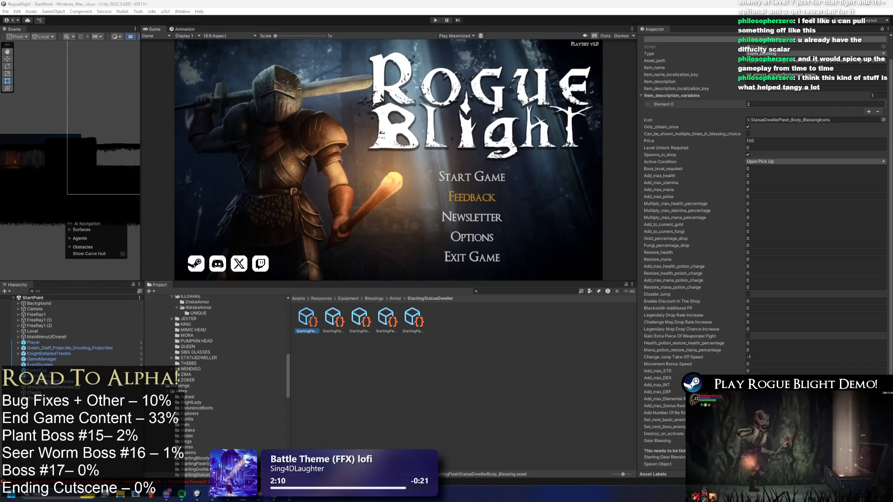
pyautogui.click(761, 265)
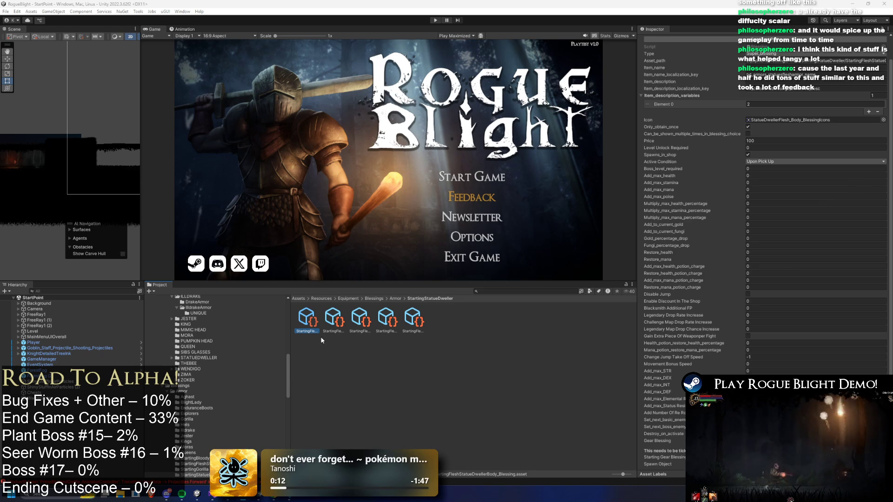
pyautogui.press('Right')
pyautogui.press('Right')
pyautogui.press('Right')
# Step: Step through the Feet, Hands and Head starting blessings to check their Icon fields
pyautogui.press('Left')
pyautogui.press('Left')
pyautogui.press('Right')
pyautogui.press('Right')
pyautogui.press('Right')
pyautogui.press('Left')
pyautogui.press('Left')
pyautogui.press('Left')
pyautogui.press('Right')
pyautogui.press('Right')
pyautogui.press('Right')
pyautogui.press('Left')
pyautogui.press('Left')
pyautogui.press('Left')
pyautogui.press('Left')
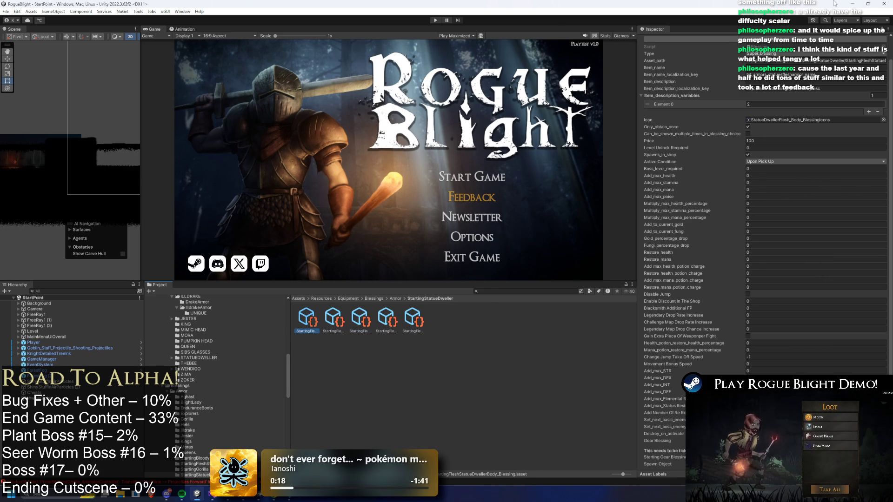
pyautogui.press('Right')
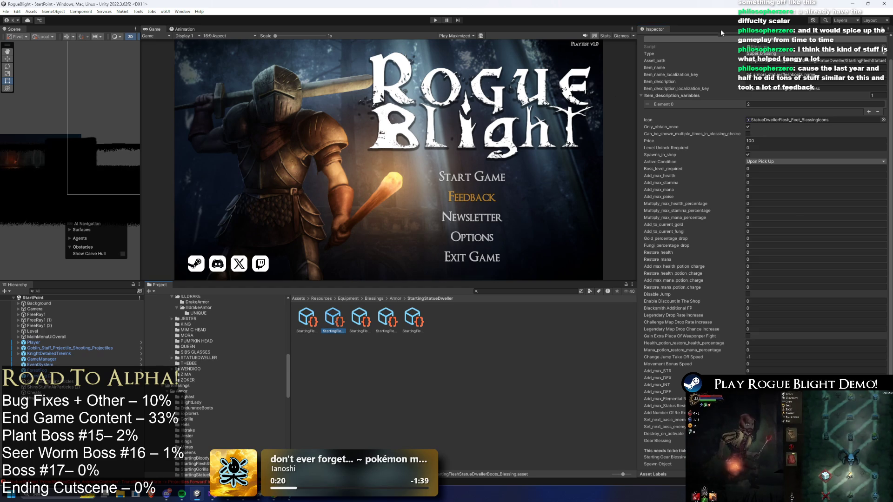
pyautogui.press('Right')
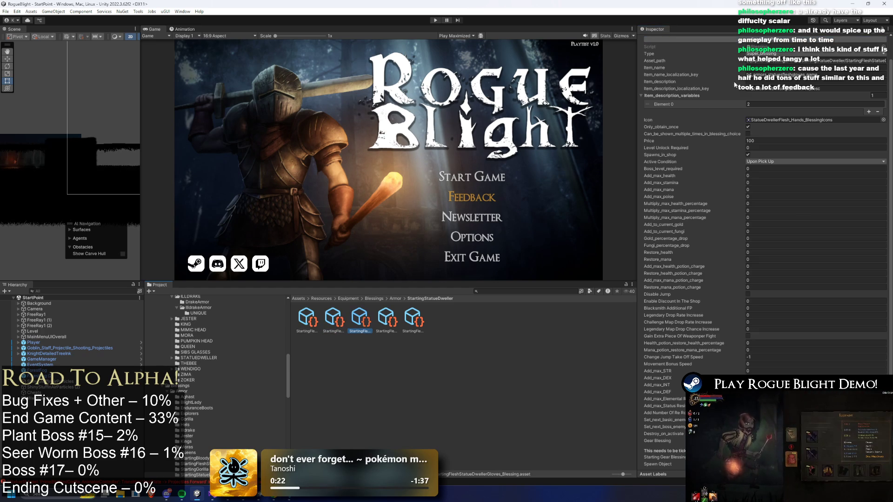
pyautogui.click(399, 328)
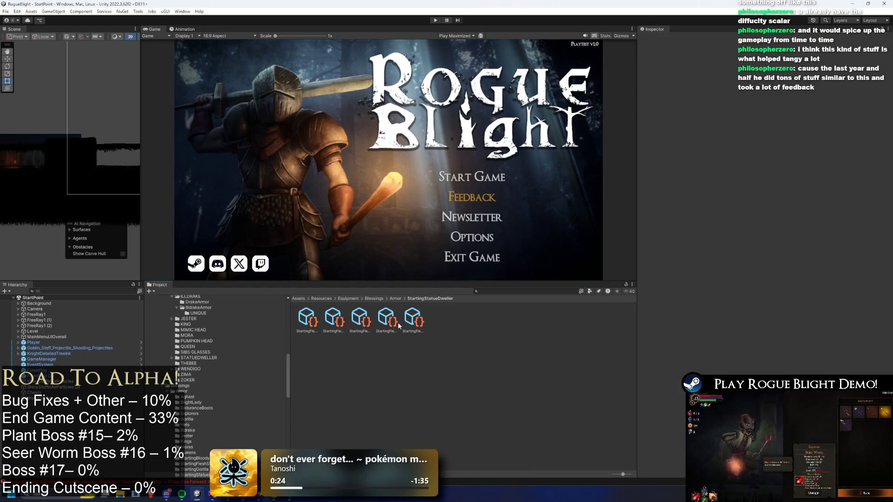
pyautogui.click(387, 326)
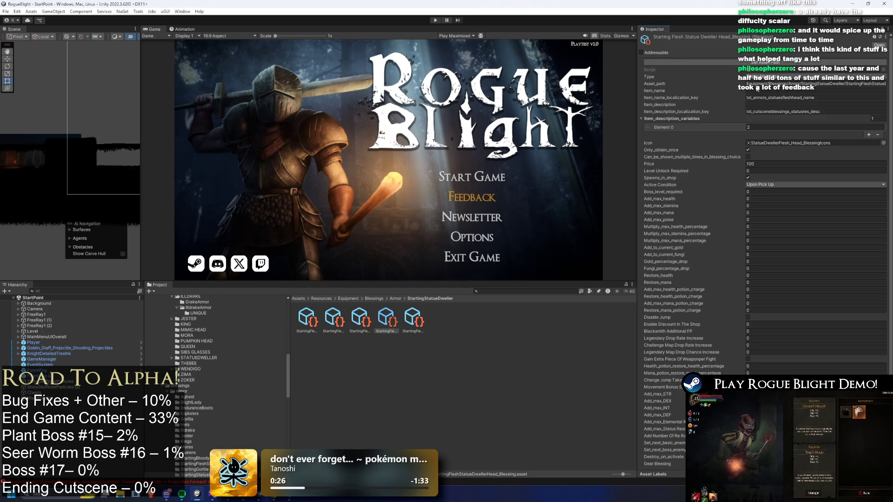
# Step: Compare the Legs, Head, Hands and Body blessings' icons in the Inspector
pyautogui.press('Right')
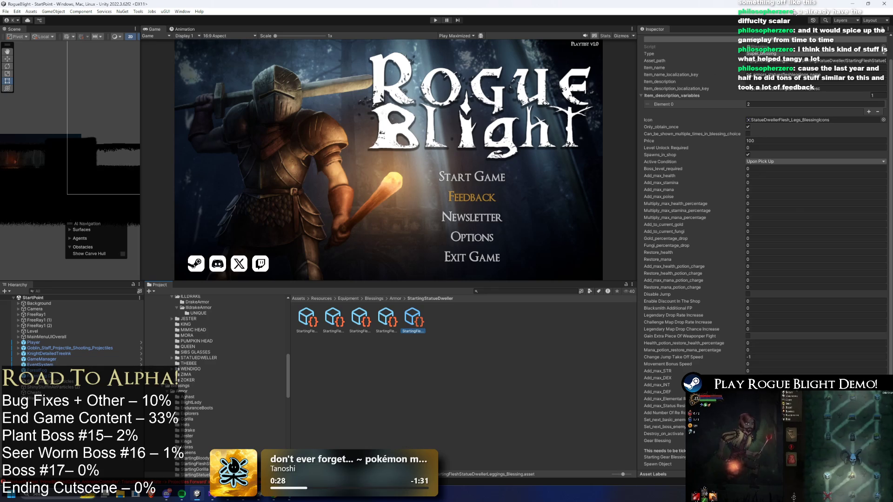
pyautogui.press('Left')
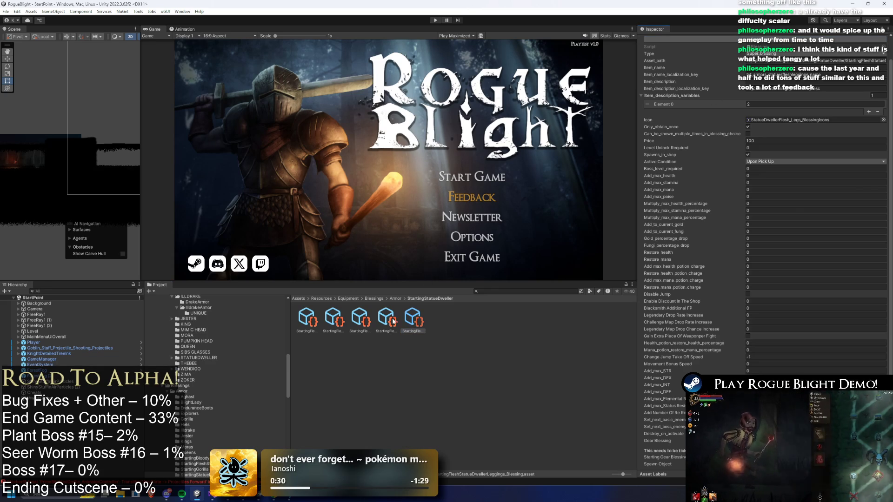
pyautogui.press('Left')
pyautogui.press('Right')
pyautogui.press('Right')
pyautogui.press('Left')
pyautogui.press('Left')
pyautogui.press('Left')
pyautogui.press('Right')
pyautogui.press('Right')
pyautogui.press('Right')
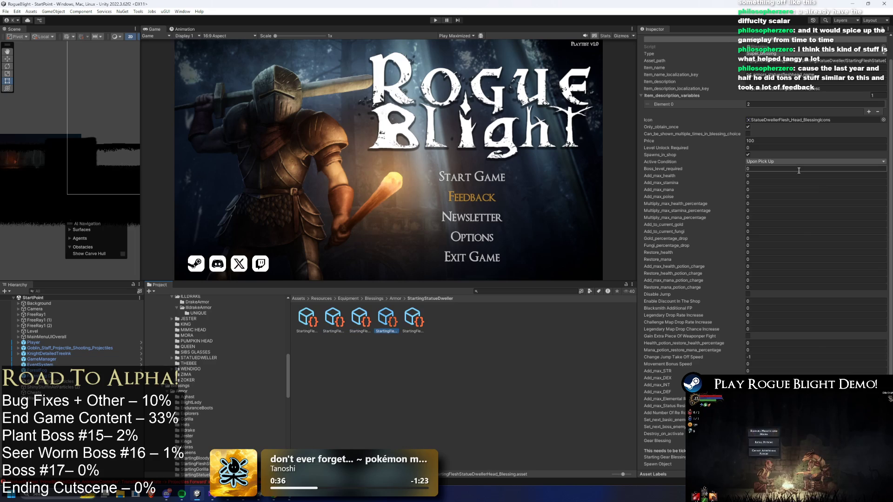
pyautogui.press('Left')
pyautogui.press('Left')
pyautogui.press('Left')
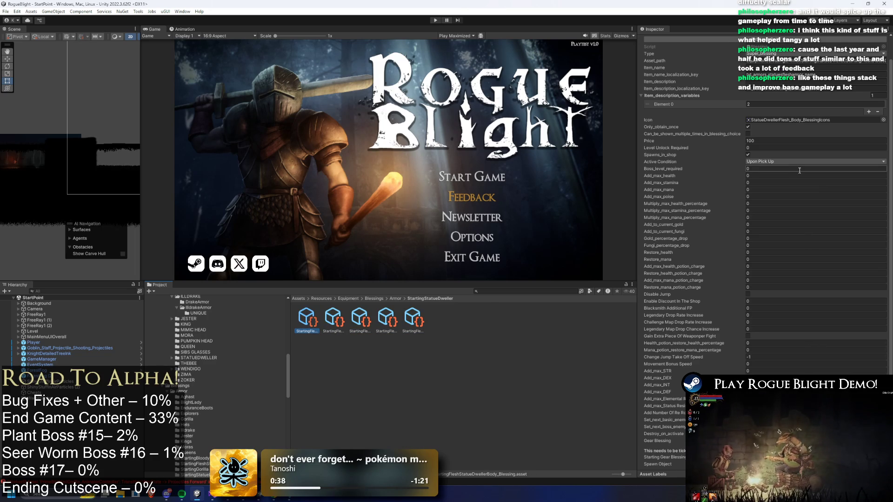
pyautogui.press('Right')
pyautogui.press('Right')
pyautogui.press('Right')
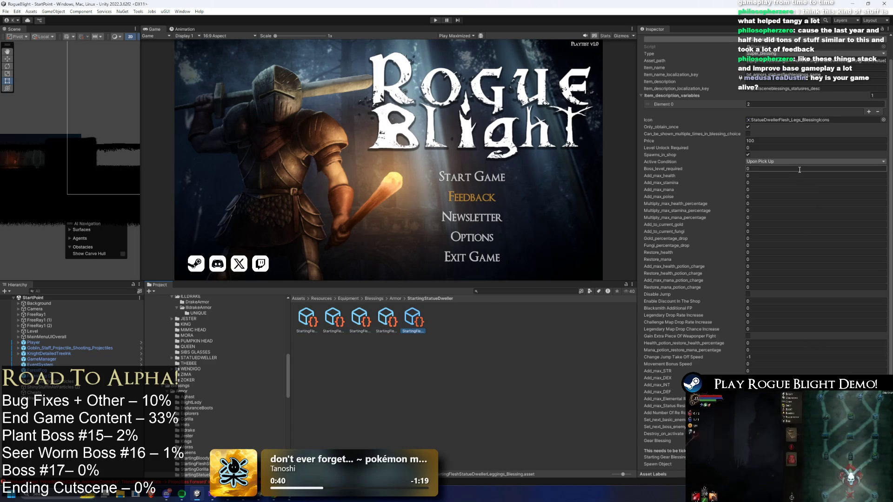
pyautogui.press('Left')
pyautogui.press('Left')
pyautogui.press('Left')
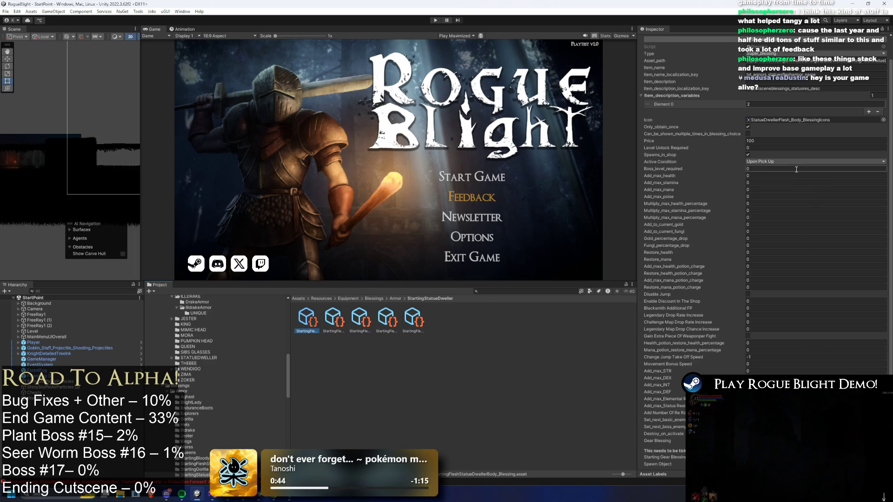
pyautogui.press('Right')
pyautogui.press('Right')
pyautogui.press('Right')
pyautogui.press('Left')
pyautogui.press('Left')
pyautogui.press('Left')
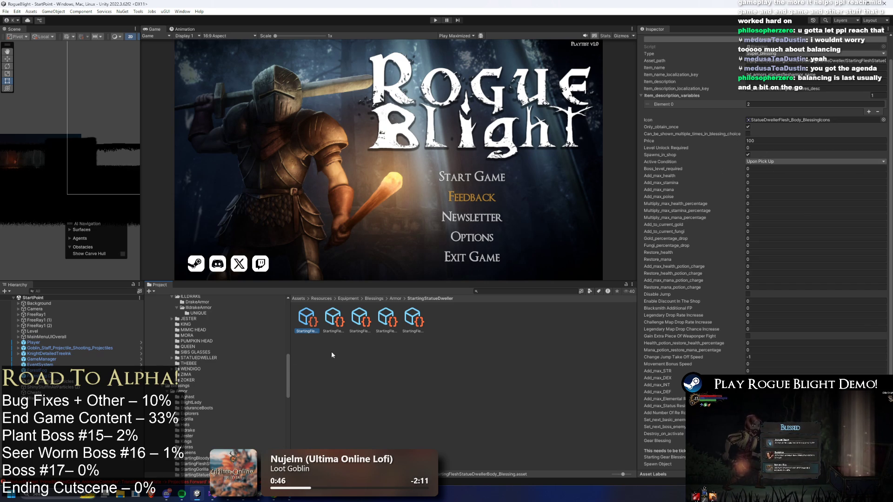
# Step: Check the icons on the Leggings, Boots and Gloves blessing assets
pyautogui.click(336, 299)
pyautogui.press('Escape')
pyautogui.press('Right')
pyautogui.press('Right')
pyautogui.press('Right')
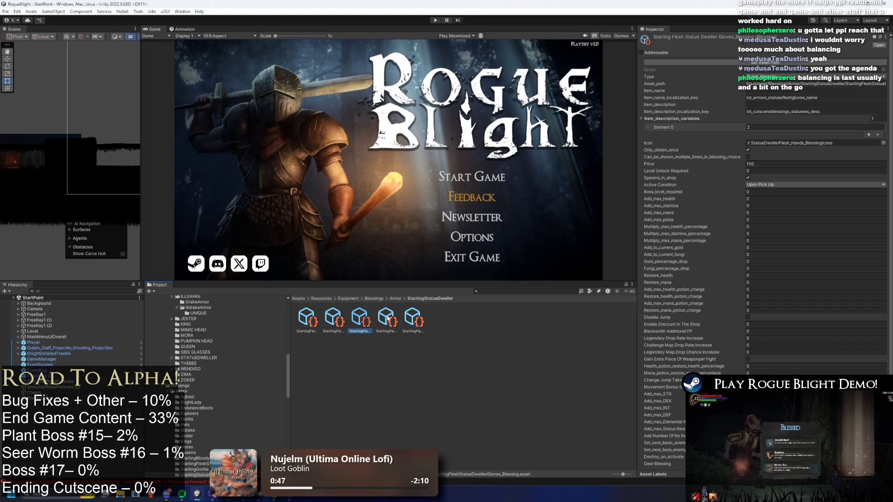
pyautogui.press('Left')
pyautogui.press('Left')
pyautogui.press('Left')
pyautogui.press('Right')
pyautogui.press('Right')
pyautogui.press('Right')
pyautogui.press('Left')
pyautogui.press('Left')
pyautogui.press('Left')
pyautogui.press('Left')
pyautogui.press('Right')
pyautogui.press('Right')
pyautogui.press('Right')
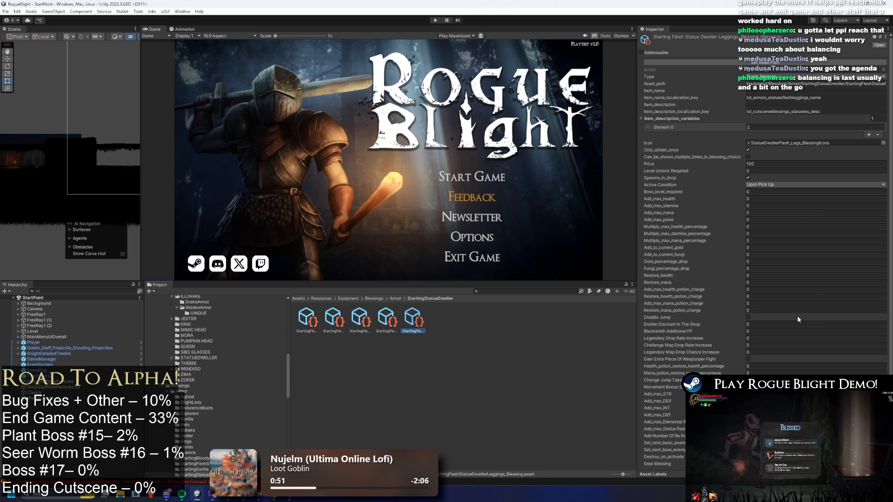
pyautogui.press('Left')
pyautogui.press('Left')
pyautogui.scroll(-1, 796, 318)
pyautogui.press('Left')
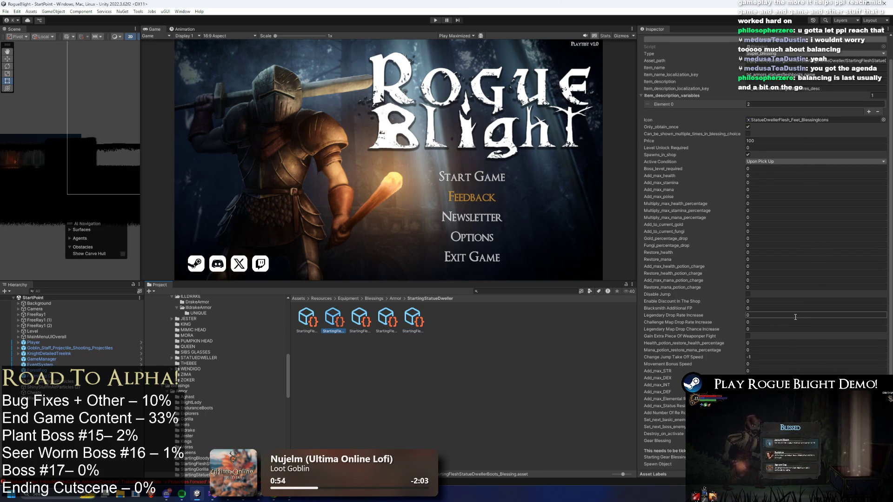
# Step: Compare the Body, Head and Legs blessing icons, then switch to the TODO notes
pyautogui.press('Left')
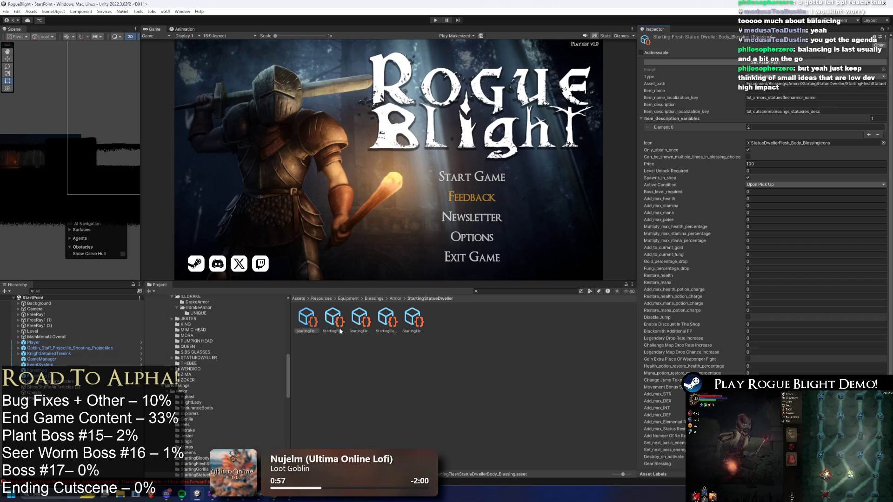
pyautogui.press('Right')
pyautogui.press('Right')
pyautogui.press('Right')
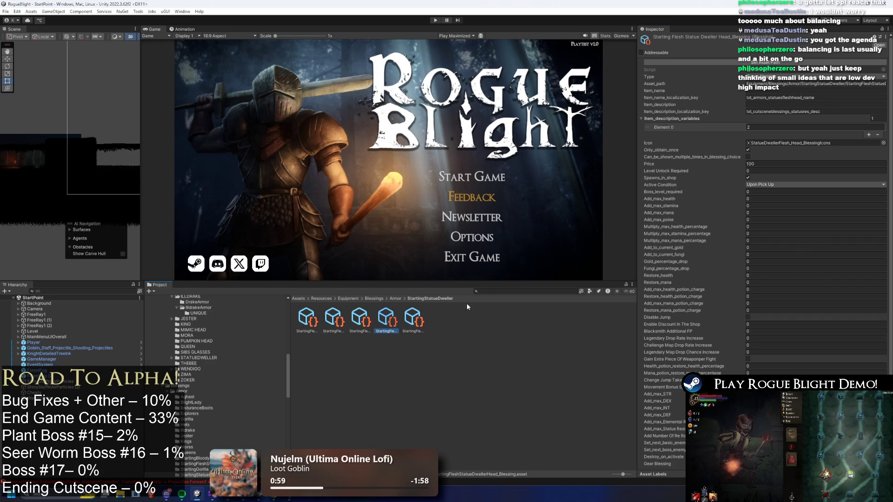
pyautogui.scroll(-1, 818, 260)
pyautogui.click(846, 255)
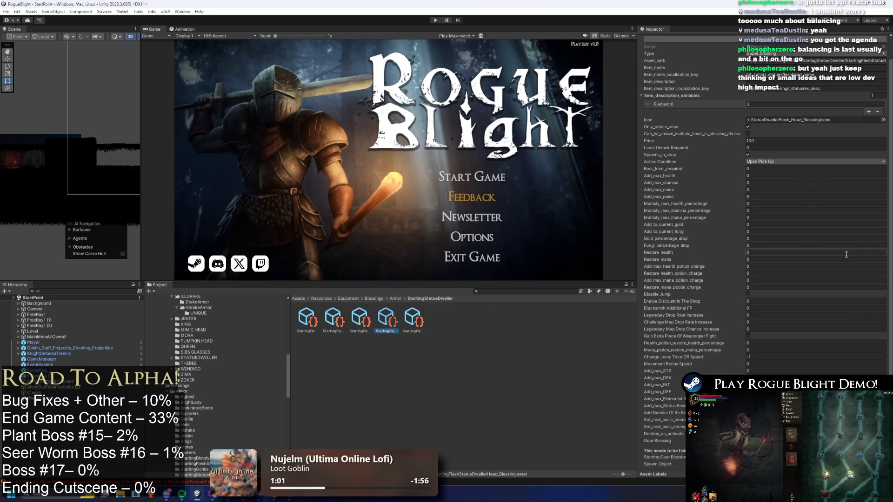
pyautogui.press('Right')
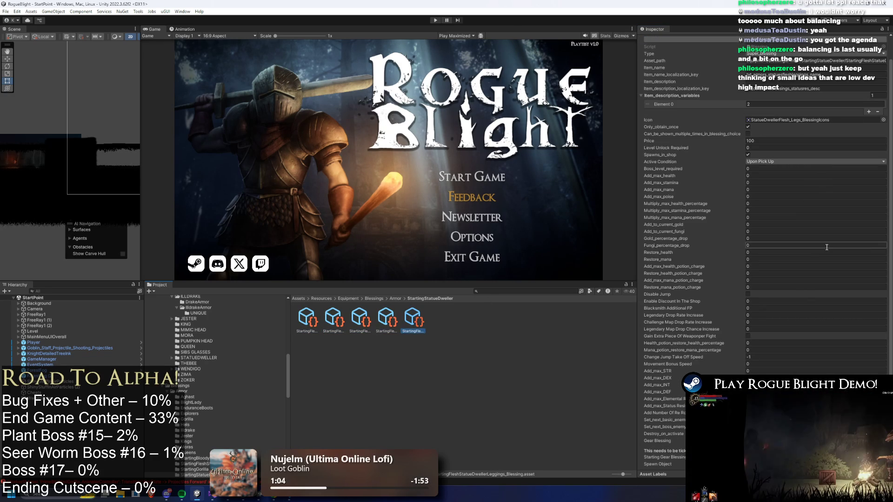
pyautogui.press('Left')
pyautogui.press('Left')
pyautogui.press('Left')
pyautogui.press('Right')
pyautogui.press('Right')
pyautogui.press('Right')
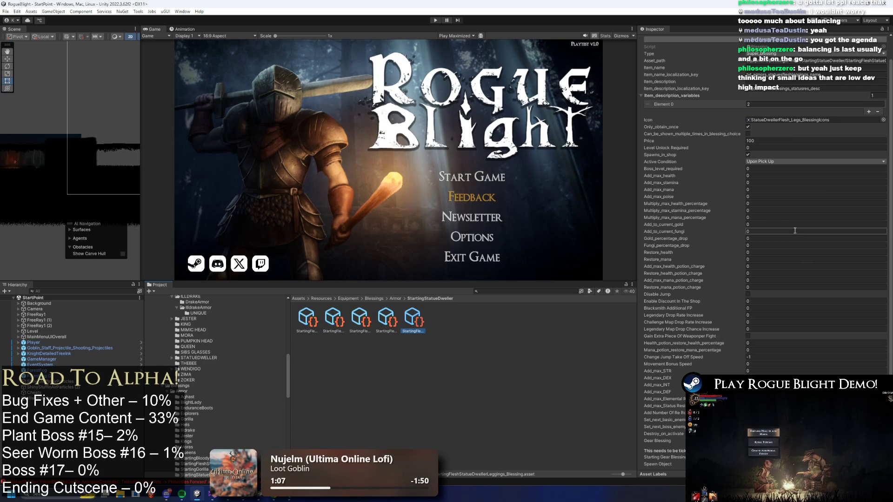
pyautogui.press('Left')
pyautogui.press('Left')
pyautogui.press('Left')
pyautogui.press('Right')
pyautogui.press('Right')
pyautogui.press('Right')
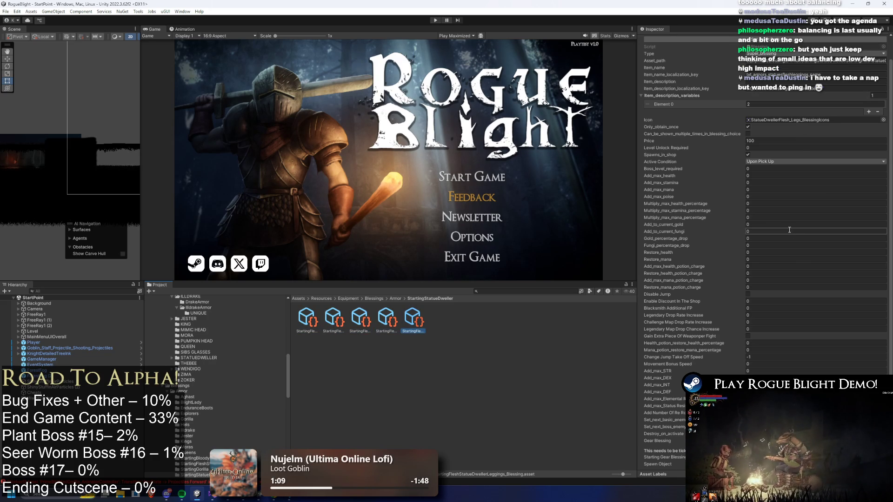
pyautogui.press('Left')
pyautogui.press('Left')
pyautogui.press('Left')
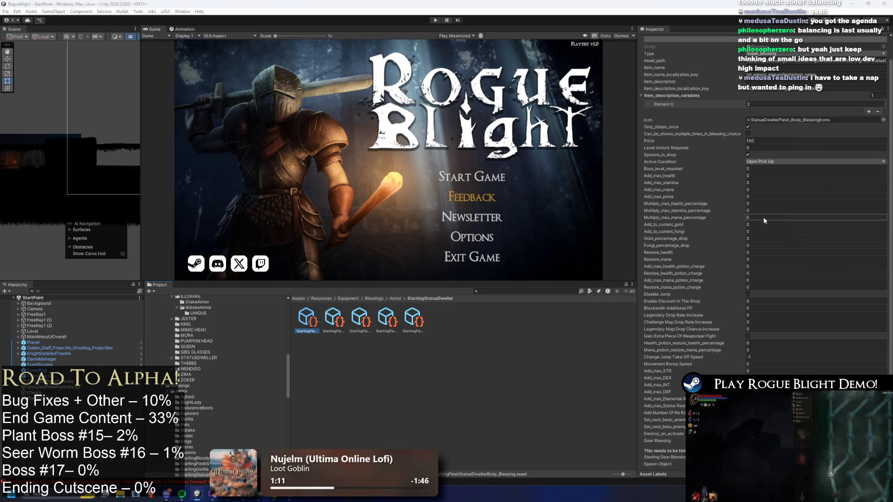
pyautogui.hotkey('alt', 'Tab')
pyautogui.click(601, 186)
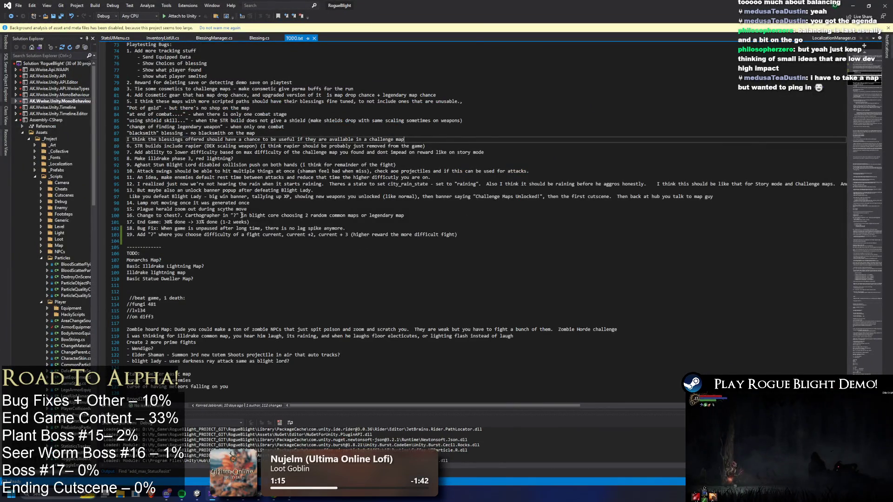
# Step: Scroll through TODO.txt from the TODO heading to review the list
pyautogui.scroll(10, 240, 215)
pyautogui.click(224, 178)
pyautogui.hscroll(10, 232, 186)
pyautogui.hscroll(-9, 242, 191)
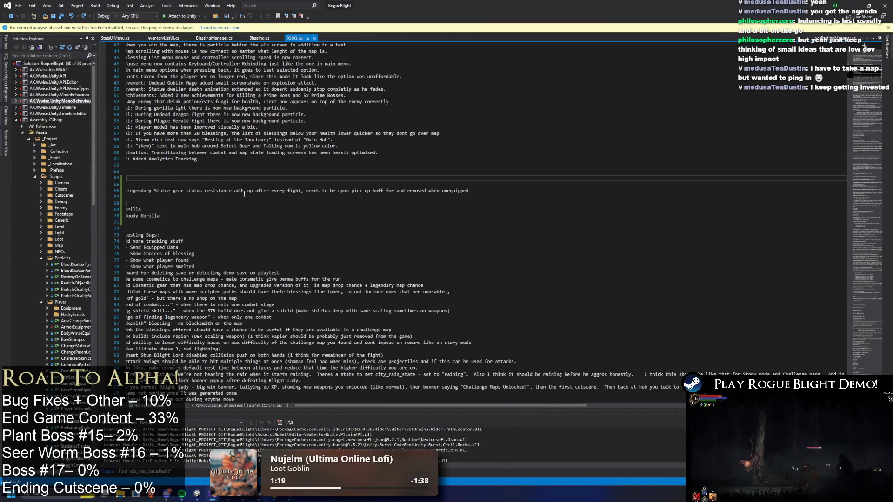
pyautogui.press('Down')
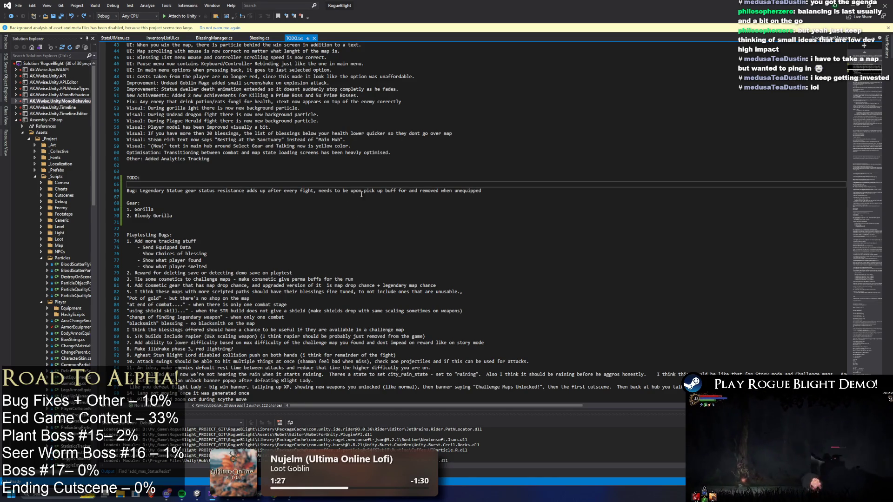
pyautogui.scroll(-4, 367, 200)
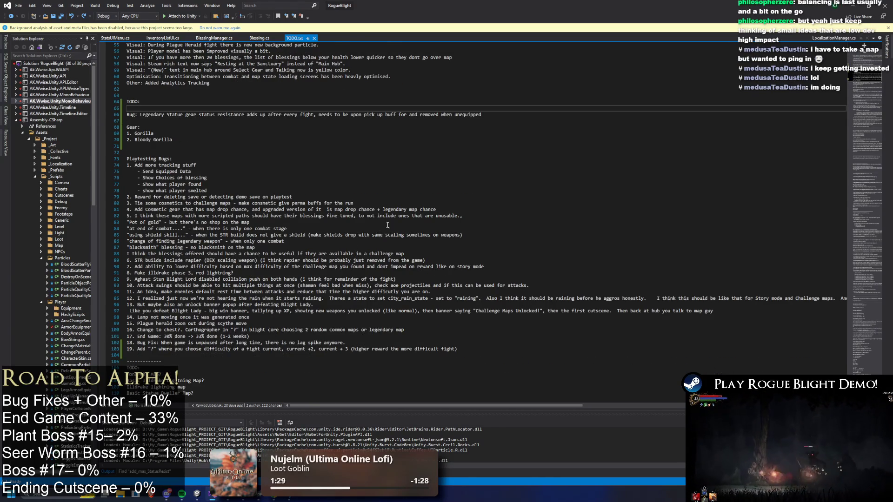
pyautogui.scroll(-5, 386, 229)
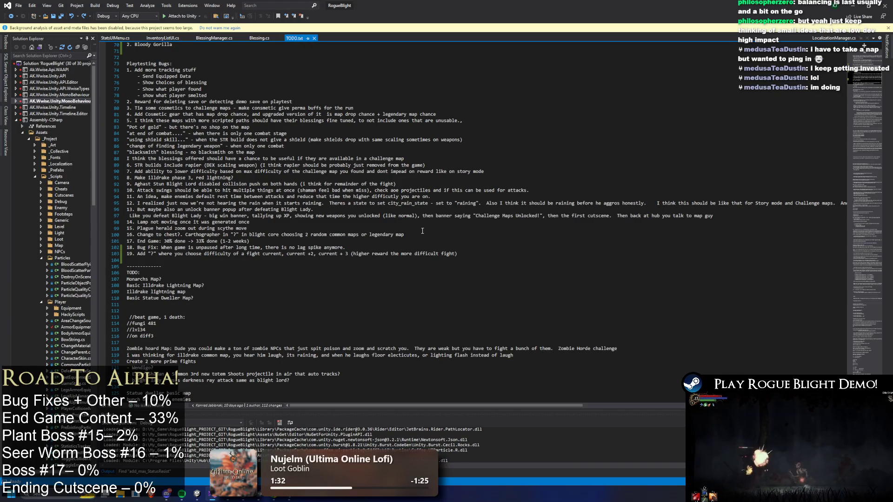
pyautogui.scroll(15, 213, 289)
pyautogui.moveTo(211, 273)
pyautogui.mouseDown()
pyautogui.moveTo(218, 248)
pyautogui.moveTo(193, 204)
pyautogui.moveTo(154, 51)
pyautogui.moveTo(120, 40)
pyautogui.moveTo(122, 58)
pyautogui.moveTo(126, 51)
pyautogui.mouseUp()
pyautogui.scroll(-3, 293, 125)
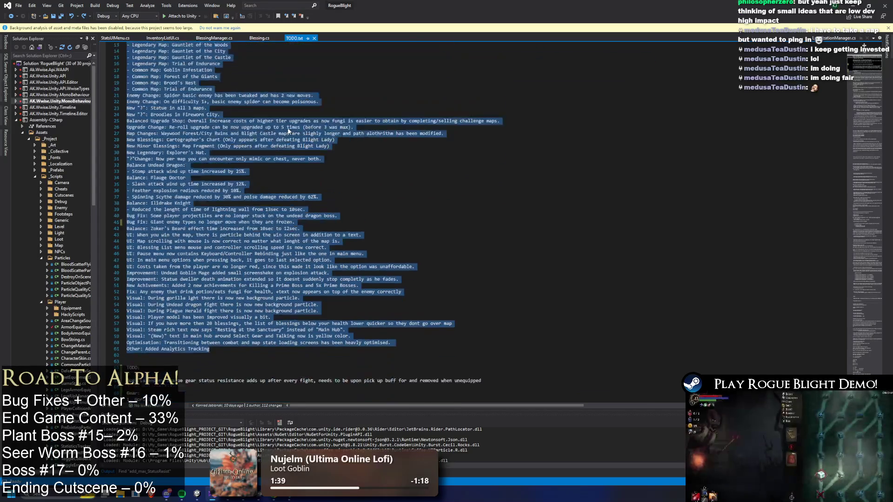
pyautogui.scroll(3, 307, 139)
# Step: Highlight the new boss entries and the Patch 1.71 changelog lines from Enemy Change onward
pyautogui.moveTo(132, 58); pyautogui.dragTo(150, 89)
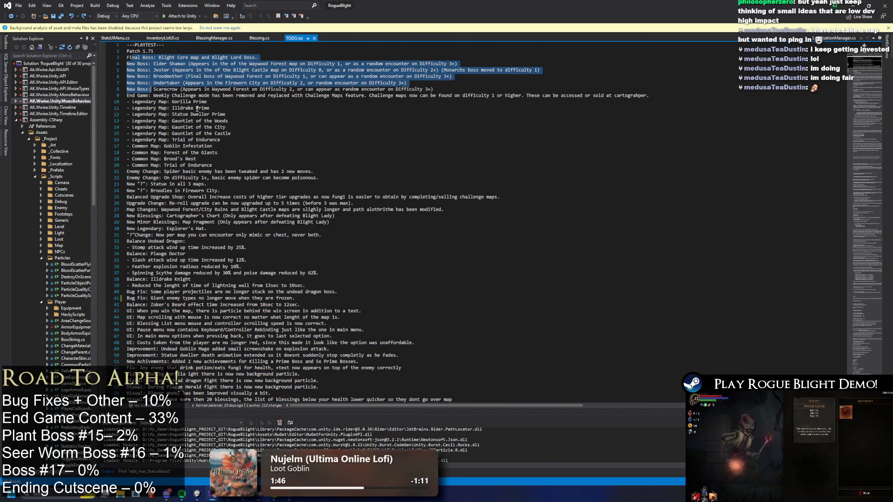
pyautogui.moveTo(132, 101)
pyautogui.mouseDown()
pyautogui.moveTo(205, 138)
pyautogui.moveTo(212, 165)
pyautogui.mouseUp()
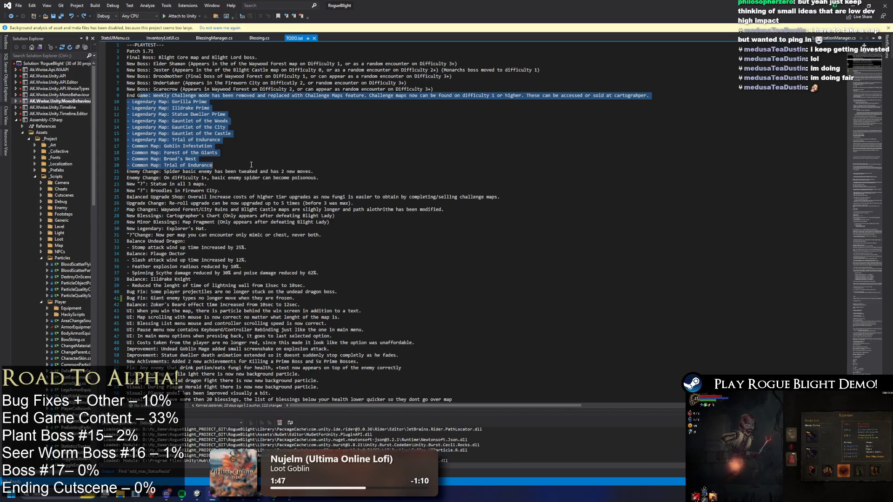
pyautogui.scroll(-3, 298, 162)
pyautogui.moveTo(141, 114)
pyautogui.mouseDown()
pyautogui.moveTo(326, 200)
pyautogui.moveTo(386, 321)
pyautogui.moveTo(389, 358)
pyautogui.mouseUp()
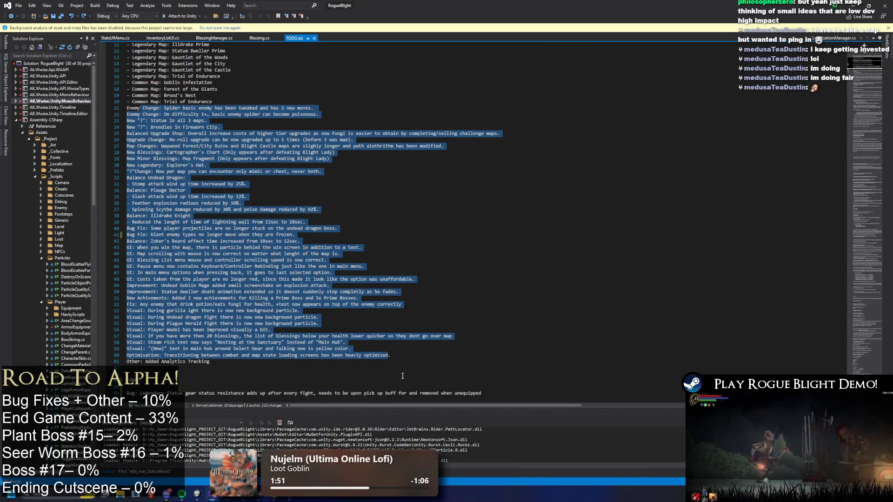
pyautogui.click(503, 254)
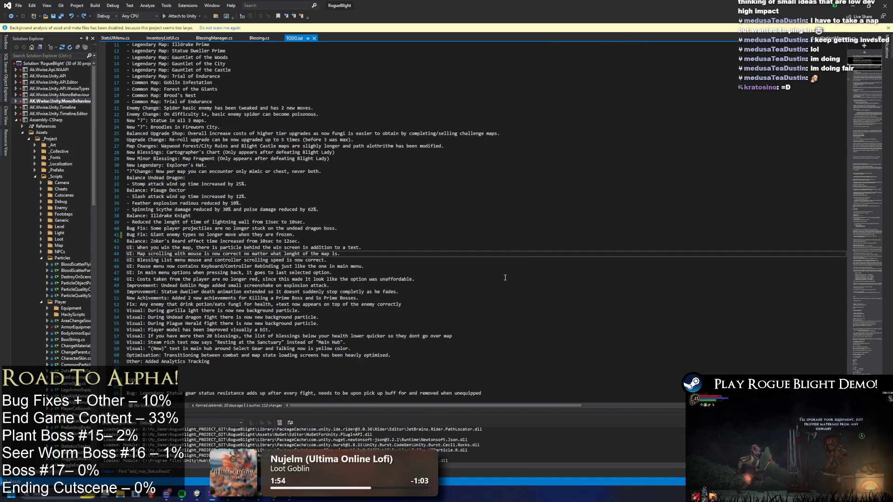
pyautogui.scroll(4, 138, 64)
pyautogui.moveTo(138, 64)
pyautogui.mouseDown()
pyautogui.moveTo(198, 95)
pyautogui.moveTo(212, 89)
pyautogui.mouseUp()
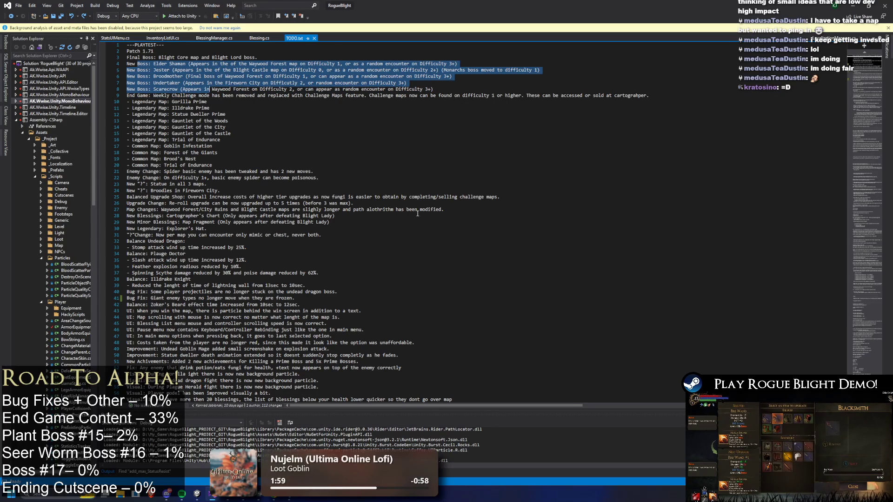
pyautogui.scroll(-15, 448, 177)
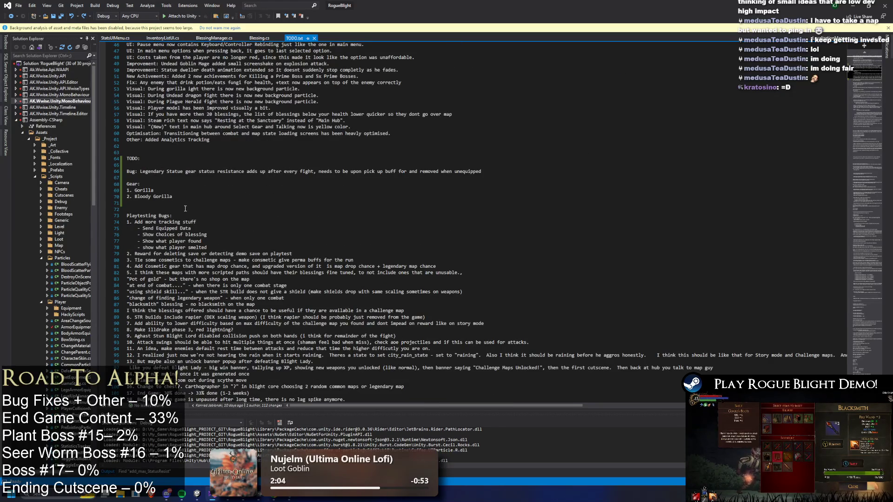
# Step: Append '3. Statue Flesh Armor' to the Gear list, save TODO.txt, and return to Unity
pyautogui.click(141, 196)
pyautogui.click(167, 203)
pyautogui.write('3. Statue Fles')
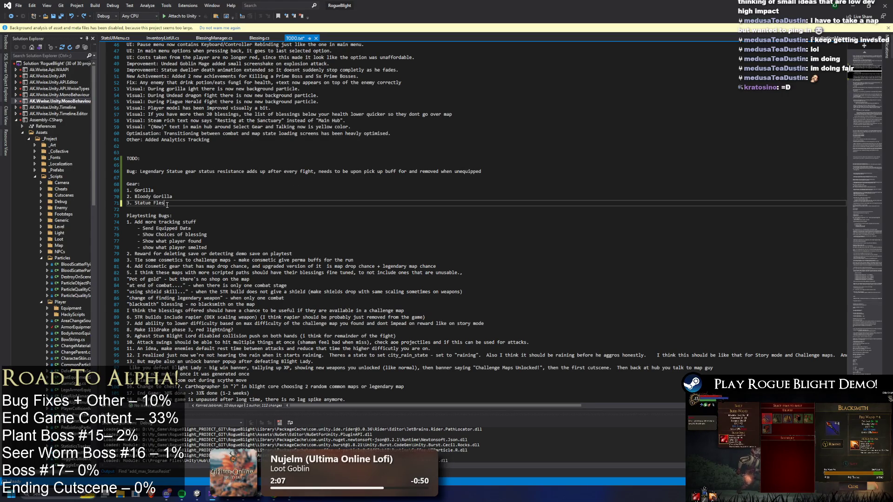
pyautogui.write('h Armor')
pyautogui.hotkey('ctrl', 's')
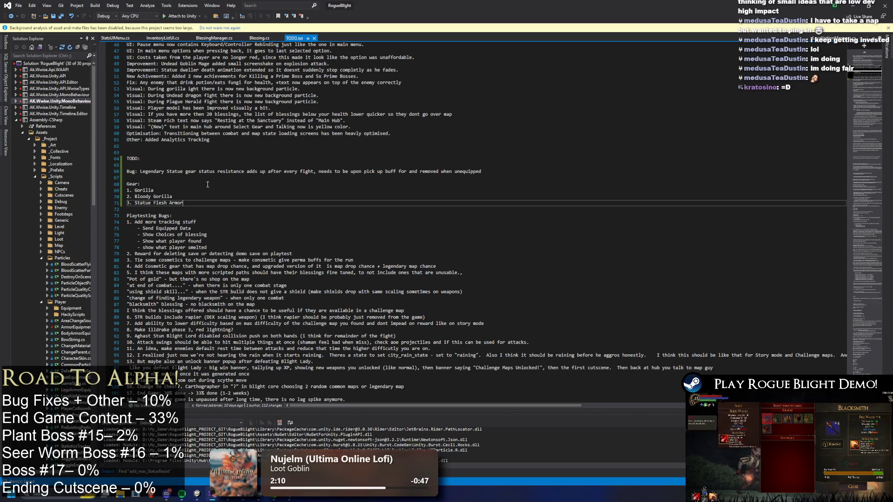
pyautogui.hotkey('alt', 'Tab')
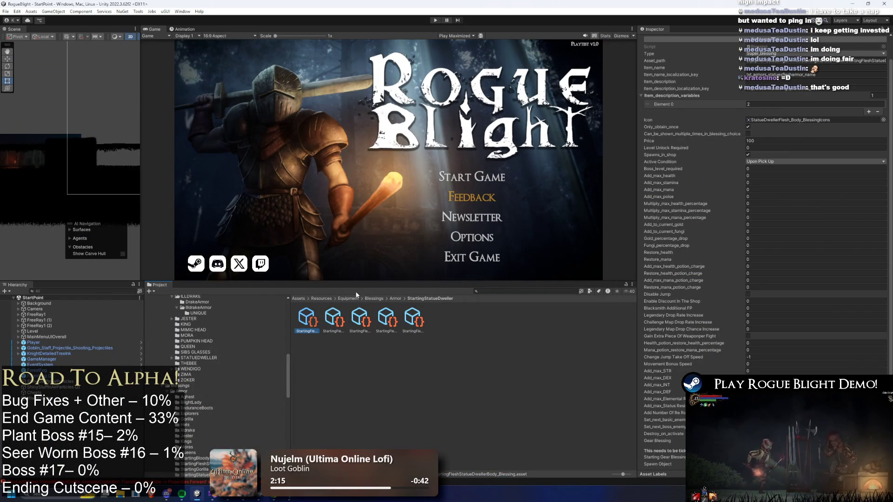
# Step: Search 'statue' sprites for the Body blessing icon, keep the Body icon, and ping it in the Project
pyautogui.click(745, 119)
pyautogui.write('sta')
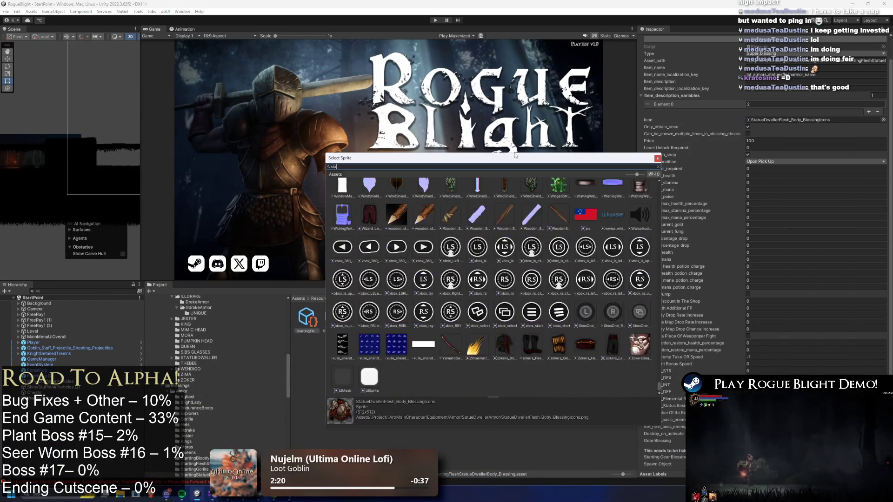
pyautogui.write('tue dw')
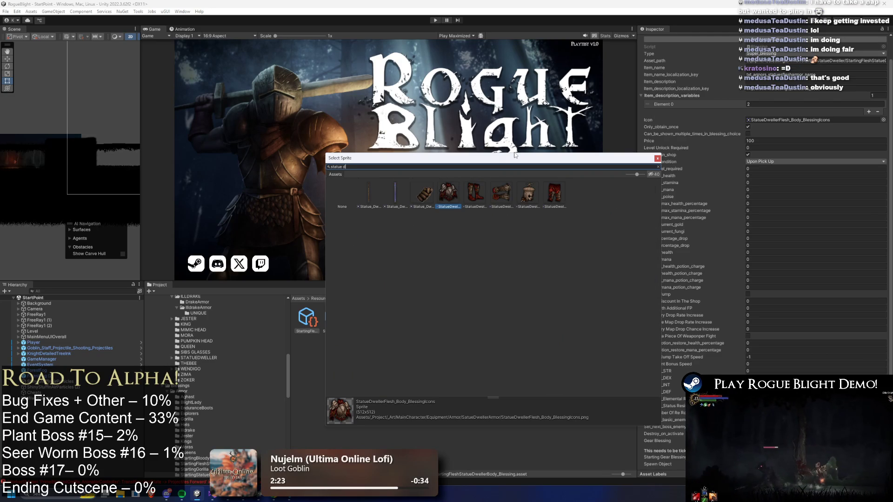
pyautogui.press('BackSpace')
pyautogui.press('BackSpace')
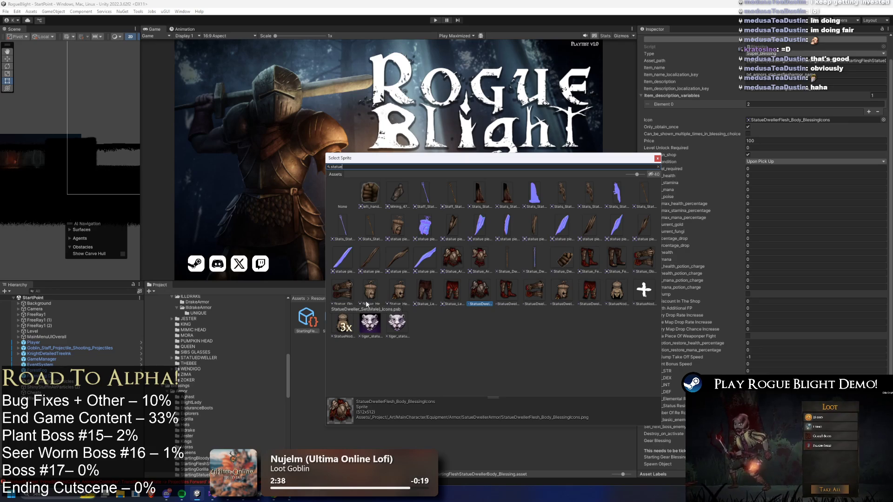
pyautogui.click(399, 292)
pyautogui.doubleClick(398, 291)
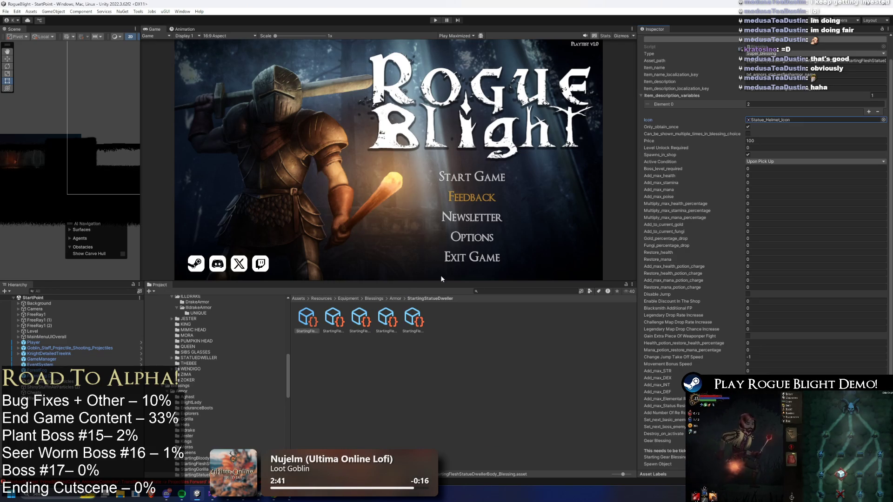
pyautogui.click(837, 120)
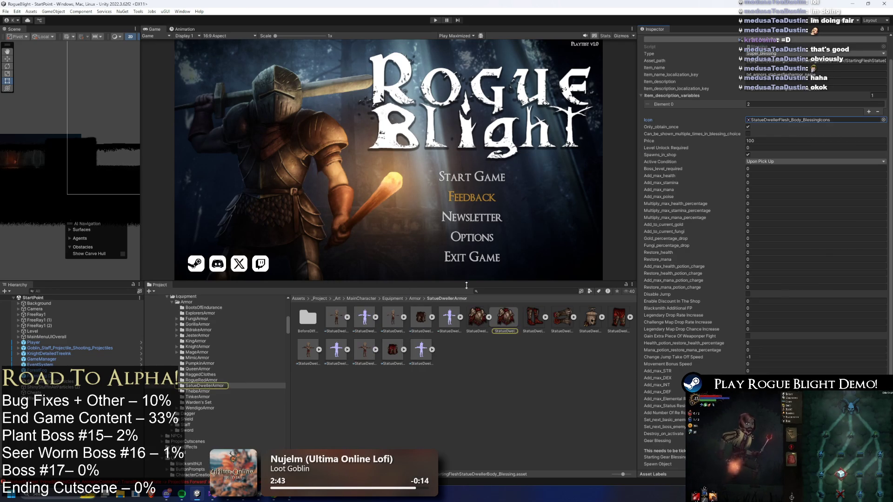
# Step: Open StatueDweller_Set(Male)_Icons PSB in Photoshop and show the Body BlessingIcons PNG in Explorer
pyautogui.click(489, 318)
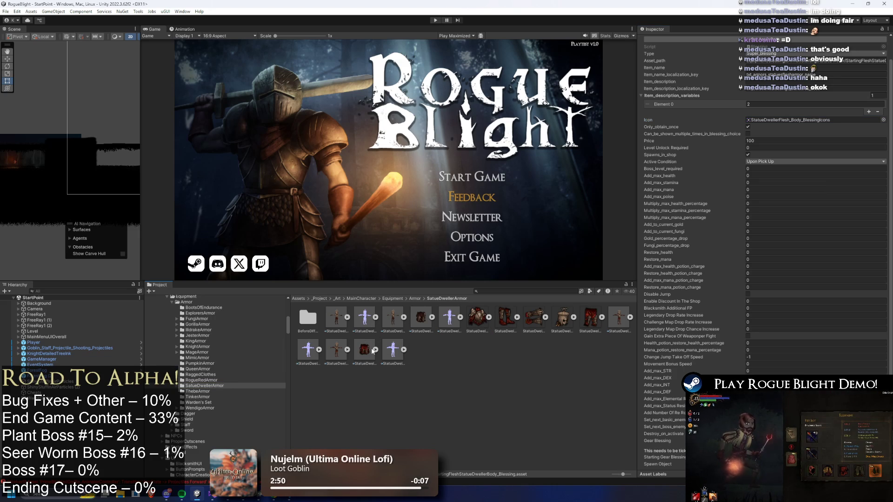
pyautogui.click(421, 319)
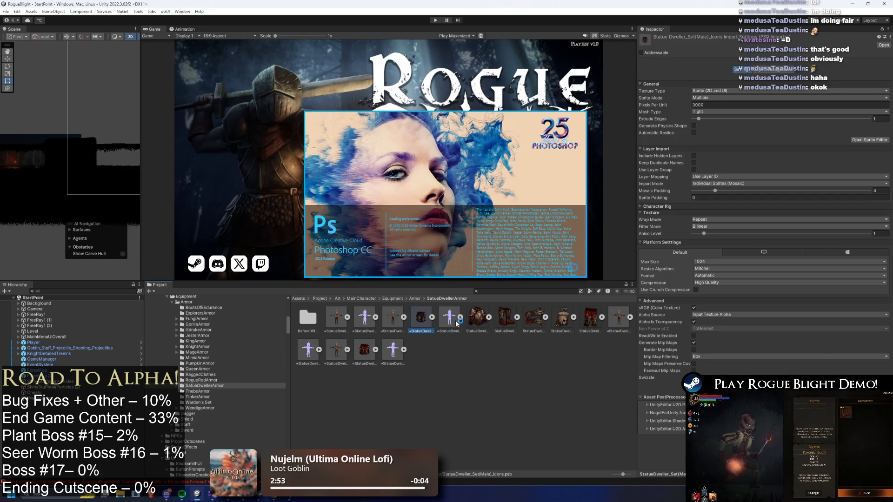
pyautogui.rightClick(475, 325)
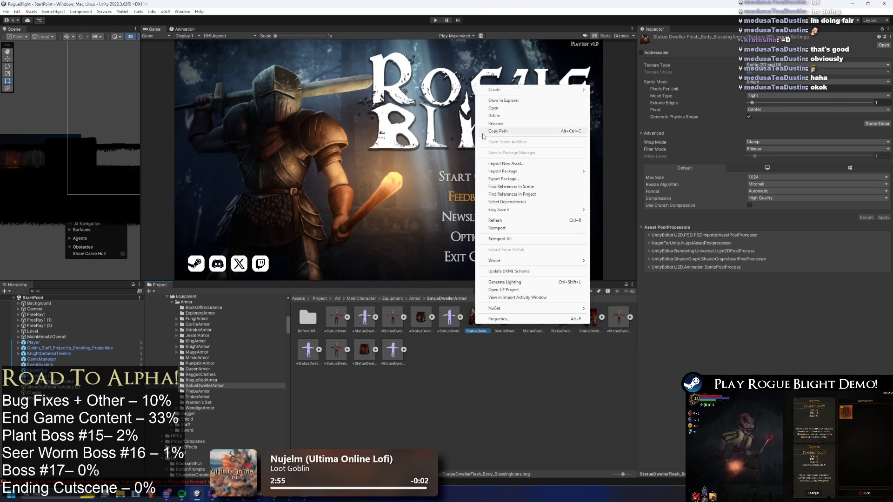
pyautogui.click(530, 101)
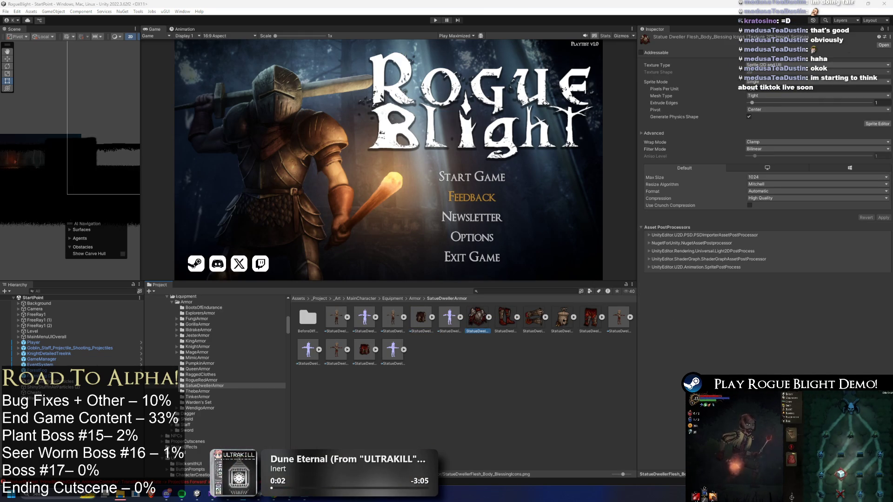
# Step: Select the ten Flesh blessing icon and meta files in the SatueDwellerArmor folder
pyautogui.hotkey('alt', 'Tab')
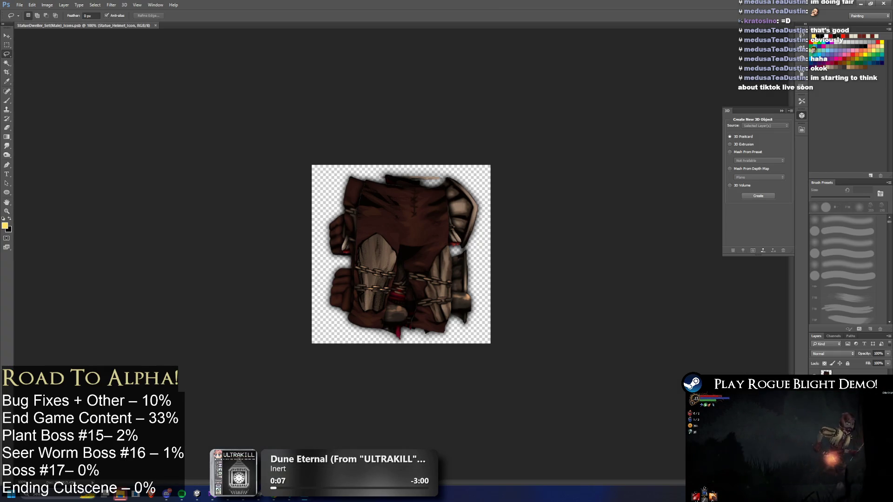
pyautogui.hotkey('alt', 'Tab')
pyautogui.keyDown('shift'); pyautogui.click(167, 264); pyautogui.keyUp('shift')
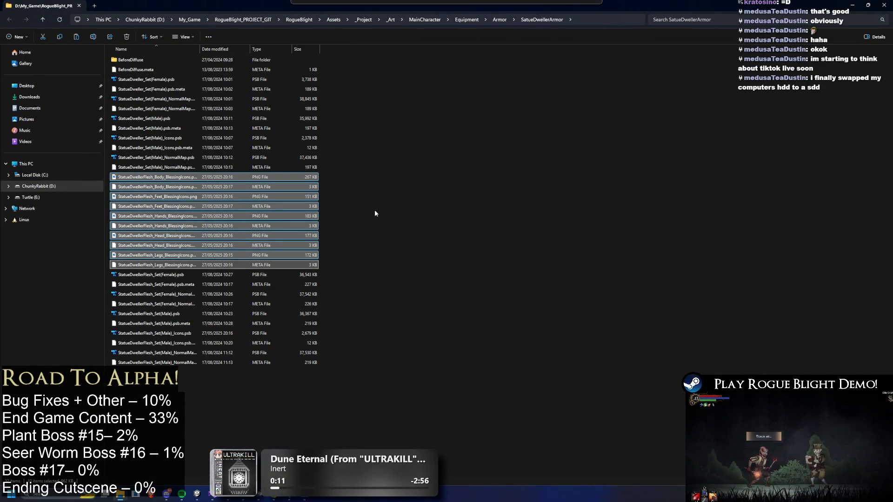
# Step: Paste the ten icon copies, then rename the Body PNG and .meta copies to StatueDweller_Body_BlessingIcons
pyautogui.hotkey('ctrl', 'v')
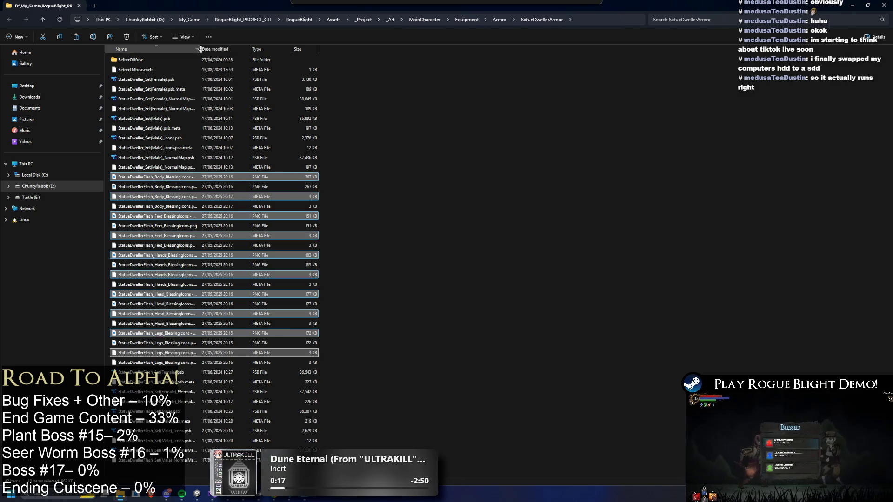
pyautogui.moveTo(200, 49); pyautogui.dragTo(366, 49)
pyautogui.click(186, 180)
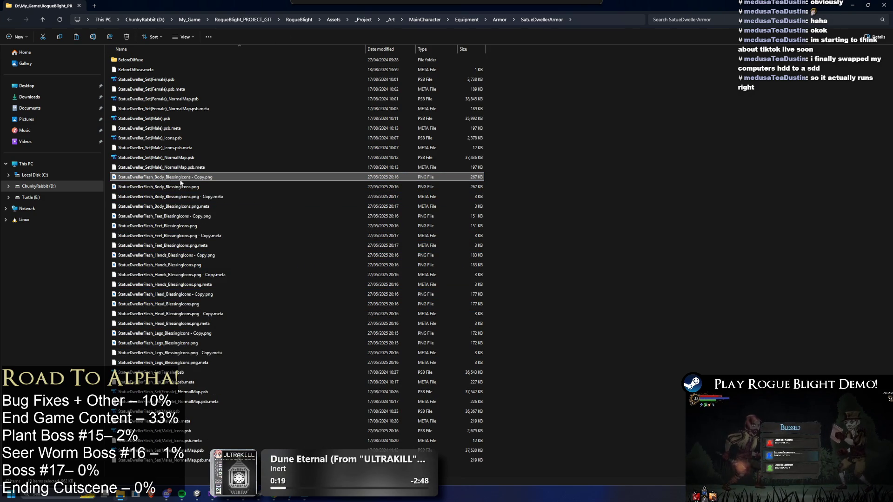
pyautogui.click(152, 177)
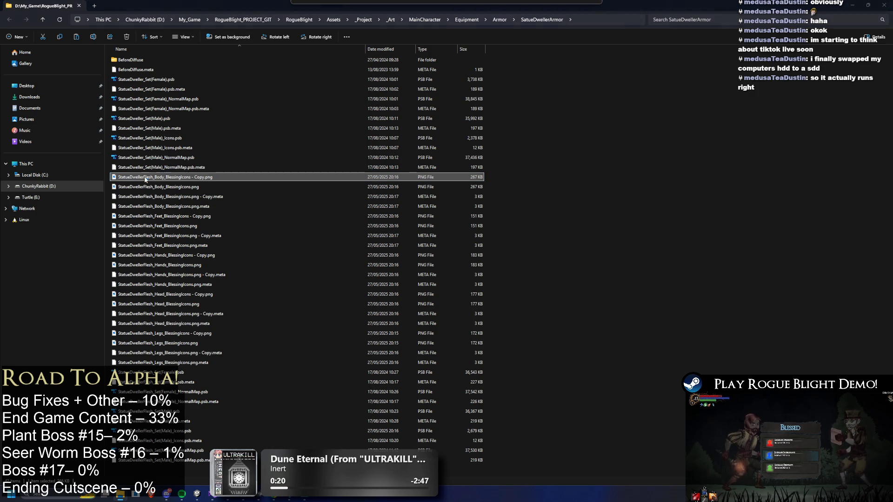
pyautogui.press('BackSpace')
pyautogui.press('BackSpace')
pyautogui.press('BackSpace')
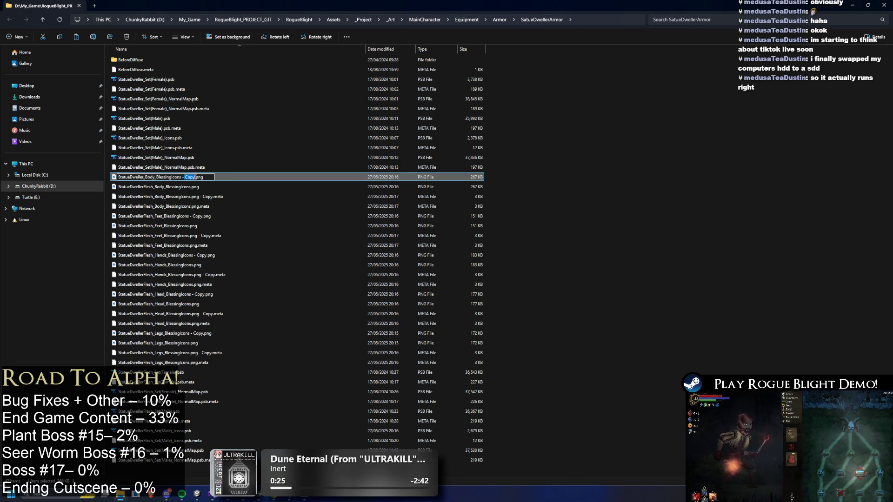
pyautogui.press('BackSpace')
pyautogui.press('BackSpace')
pyautogui.press('BackSpace')
pyautogui.click(215, 199)
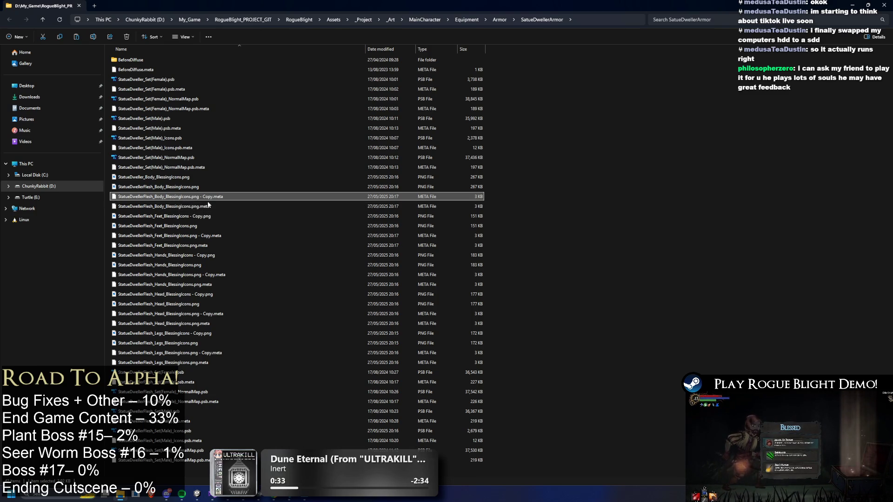
pyautogui.click(208, 196)
pyautogui.click(209, 197)
pyautogui.press('BackSpace')
pyautogui.press('BackSpace')
pyautogui.press('BackSpace')
pyautogui.press('BackSpace')
pyautogui.press('BackSpace')
pyautogui.press('Delete')
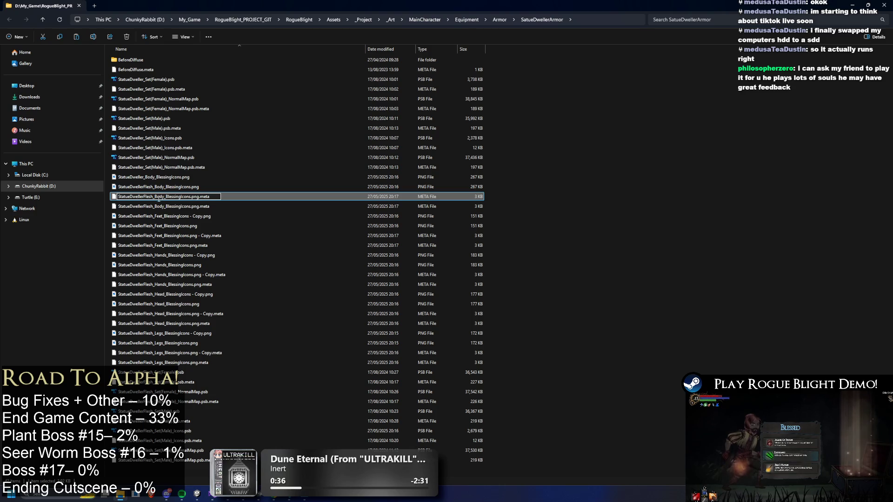
pyautogui.press('BackSpace')
pyautogui.press('BackSpace')
pyautogui.press('BackSpace')
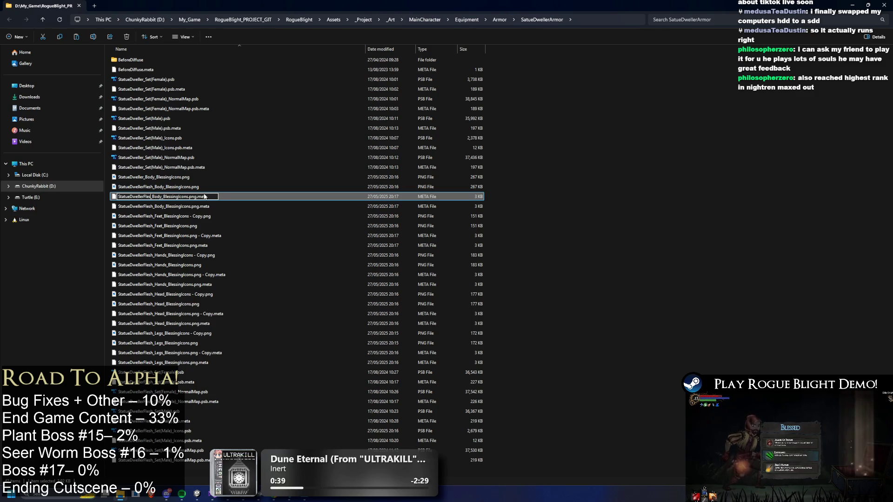
pyautogui.press('Return')
# Step: Rename the Feet PNG and .meta copies to StatueDweller_Feet_BlessingIcons, dropping Flesh and '- Copy'
pyautogui.click(150, 217)
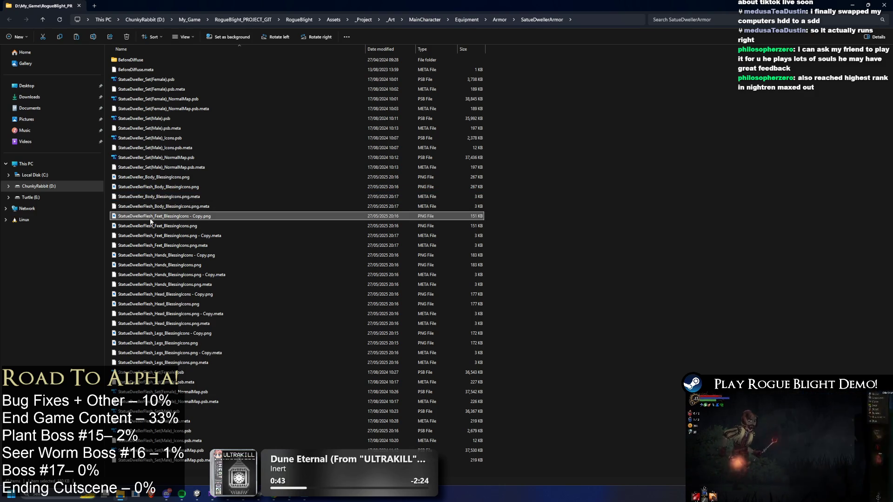
pyautogui.click(151, 216)
pyautogui.click(154, 216)
pyautogui.press('BackSpace')
pyautogui.press('BackSpace')
pyautogui.press('BackSpace')
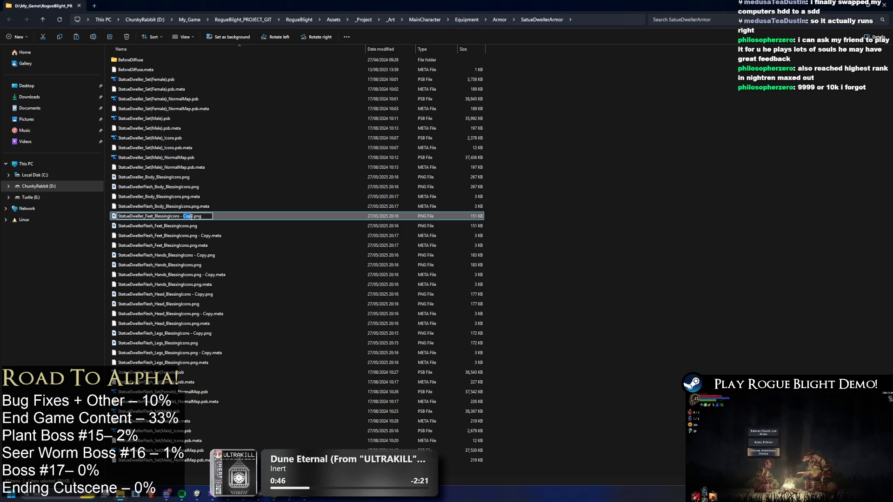
pyautogui.press('BackSpace')
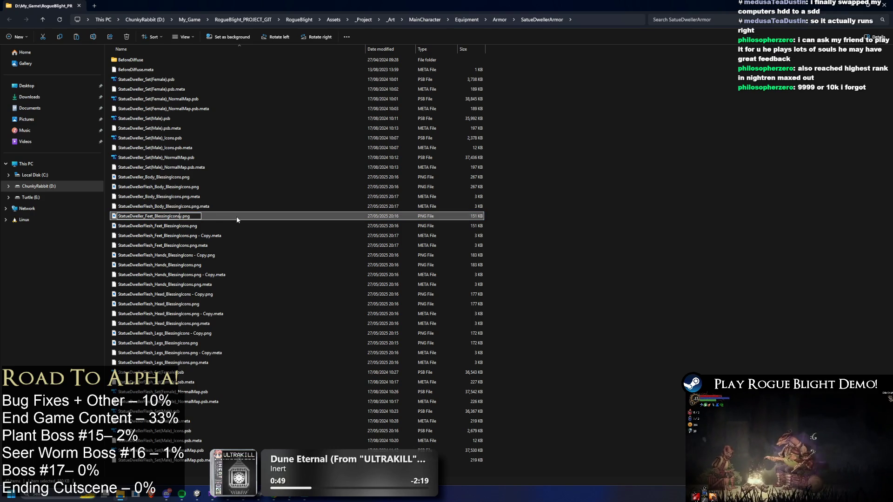
pyautogui.press('Return')
pyautogui.click(168, 236)
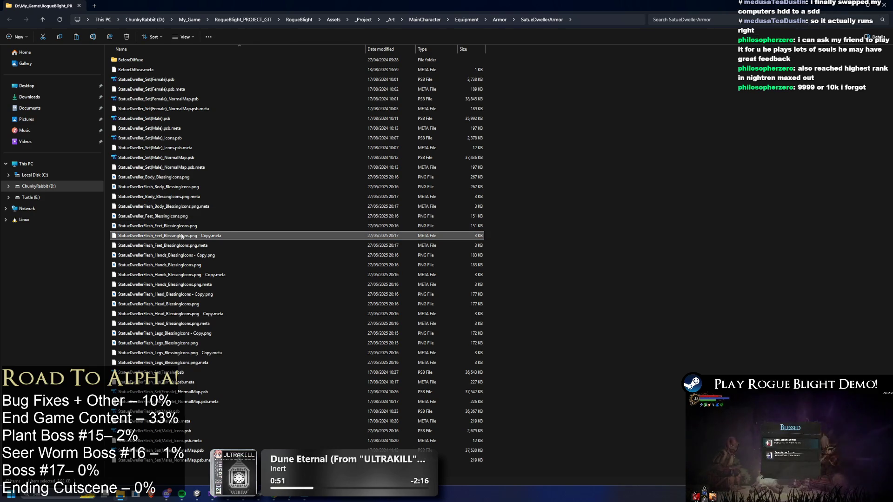
pyautogui.press('F2')
pyautogui.moveTo(198, 236); pyautogui.dragTo(207, 236)
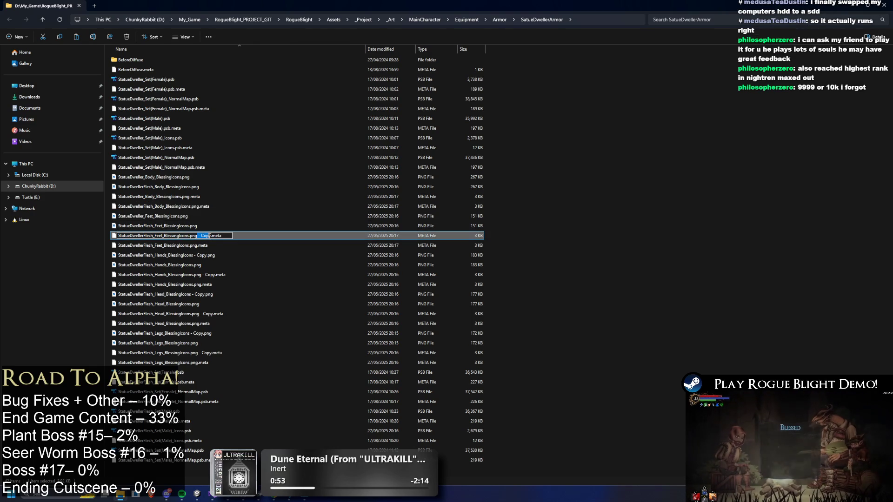
pyautogui.press('BackSpace')
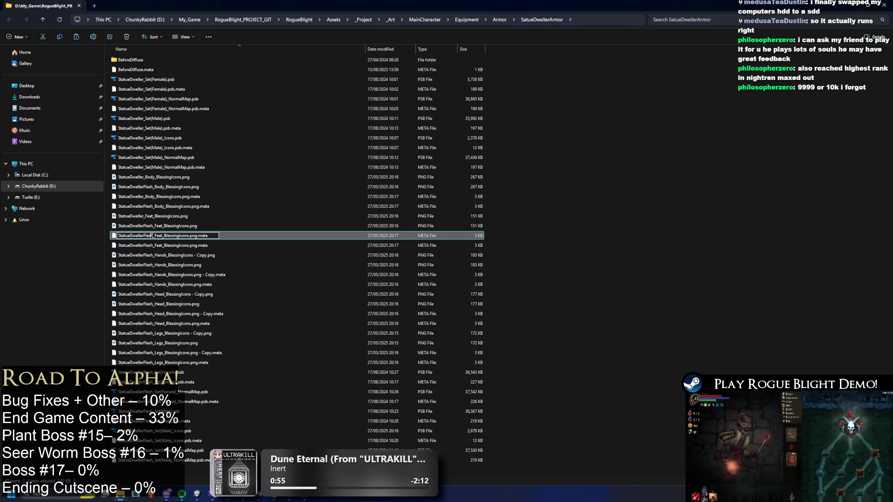
pyautogui.click(151, 236)
pyautogui.press('BackSpace')
pyautogui.press('BackSpace')
pyautogui.press('BackSpace')
pyautogui.press('Return')
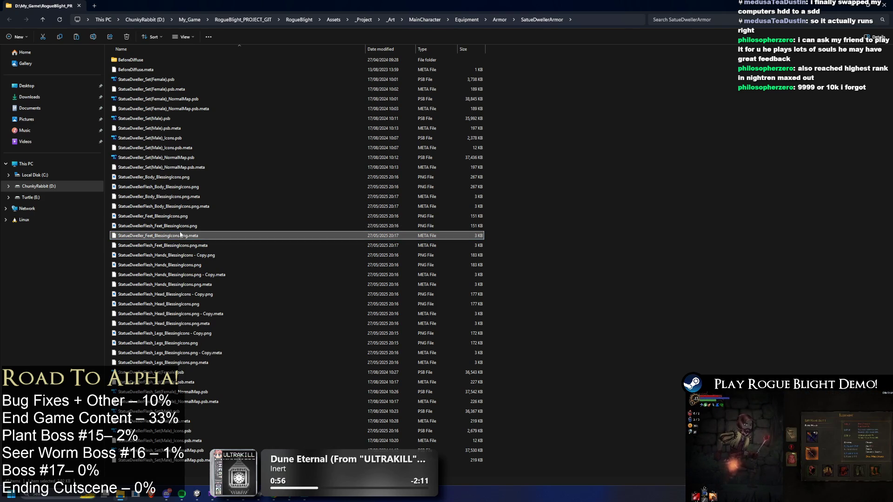
# Step: Rename the Hands PNG and .meta copies to StatueDweller_Hands_BlessingIcons, dropping Flesh and '- Copy'
pyautogui.click(161, 256)
pyautogui.click(152, 256)
pyautogui.click(152, 255)
pyautogui.press('BackSpace')
pyautogui.press('BackSpace')
pyautogui.press('BackSpace')
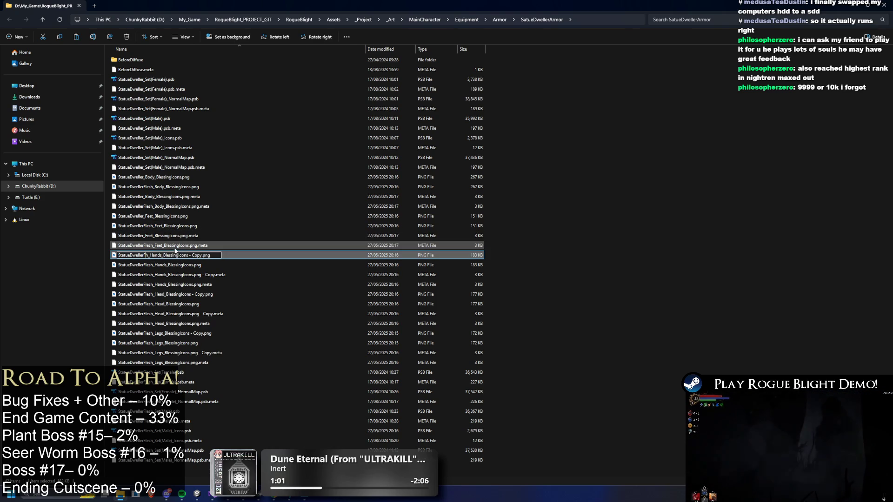
pyautogui.press('BackSpace')
pyautogui.press('BackSpace')
pyautogui.doubleClick(194, 256)
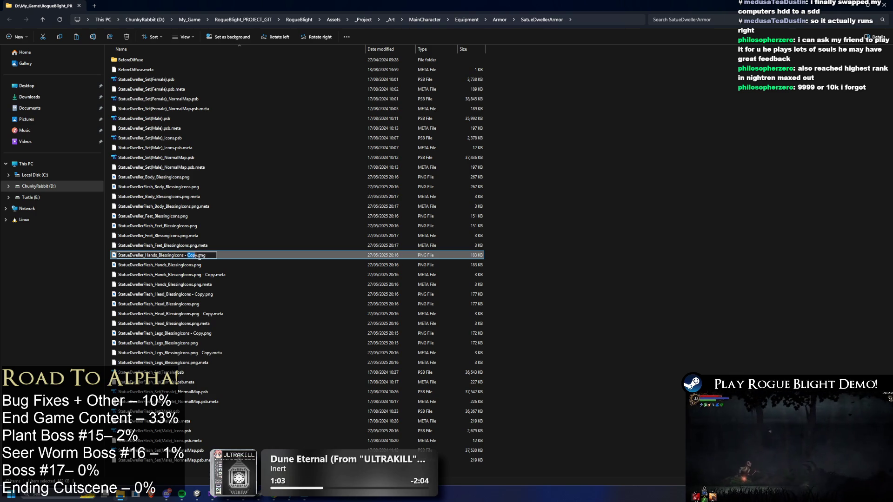
pyautogui.press('BackSpace')
pyautogui.press('BackSpace')
pyautogui.press('BackSpace')
pyautogui.press('Return')
pyautogui.click(148, 276)
pyautogui.click(144, 277)
pyautogui.press('BackSpace')
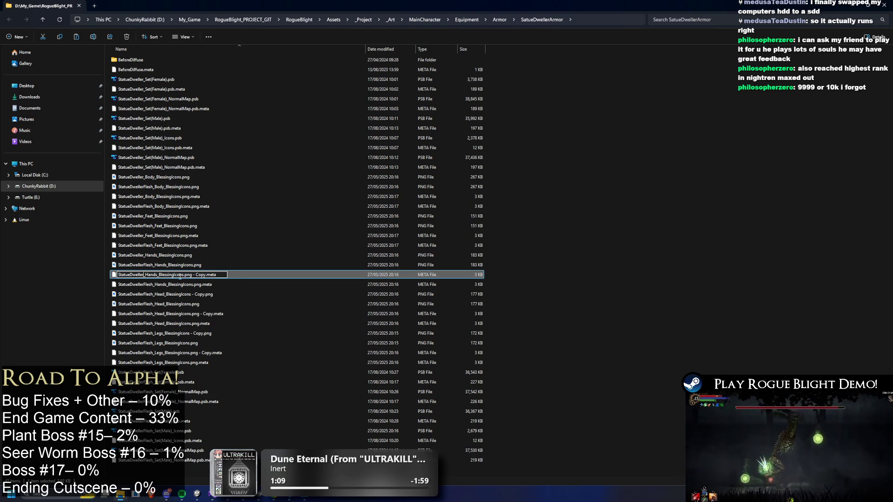
pyautogui.click(194, 275)
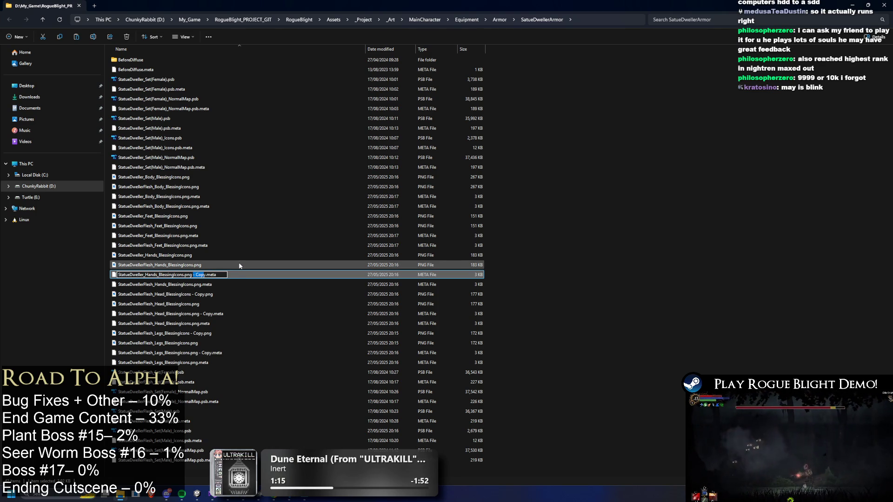
pyautogui.press('Delete')
pyautogui.press('Delete')
pyautogui.press('Return')
# Step: Rename the Head PNG copy to StatueDweller_Head_BlessingIcons and begin renaming its .meta copy
pyautogui.click(150, 295)
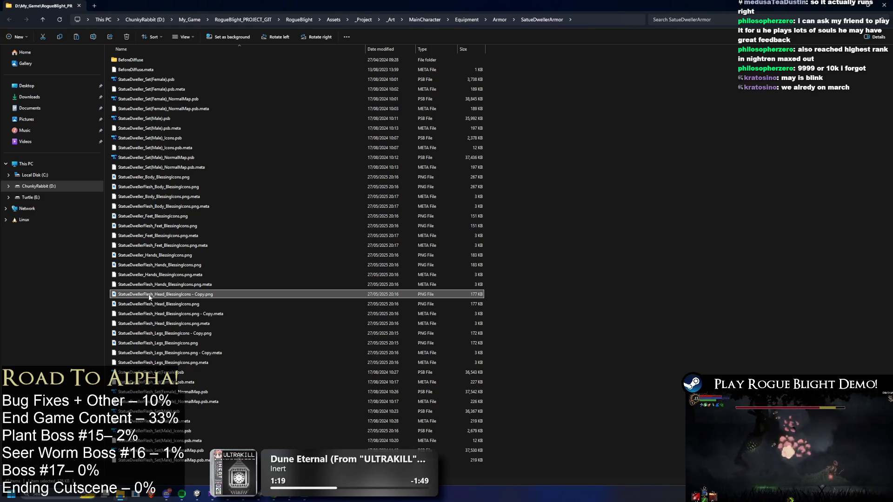
pyautogui.click(200, 295)
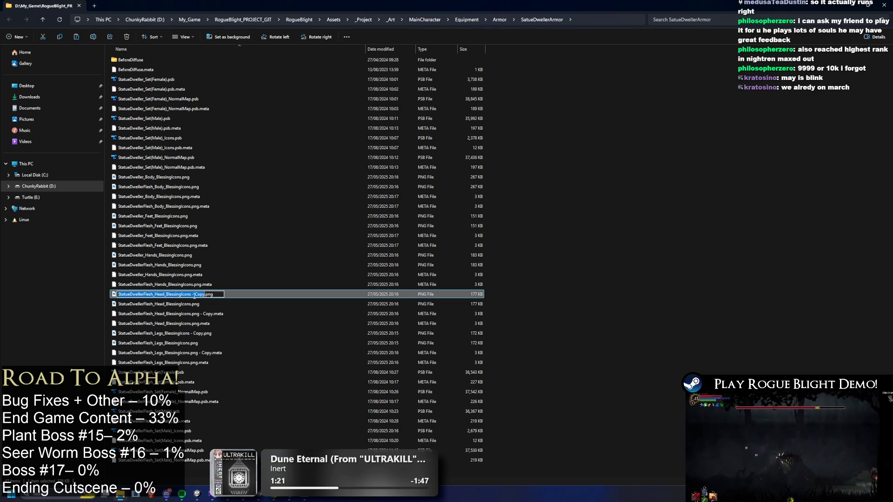
pyautogui.click(194, 294)
pyautogui.press('BackSpace')
pyautogui.press('BackSpace')
pyautogui.press('Delete')
pyautogui.press('Delete')
pyautogui.press('Delete')
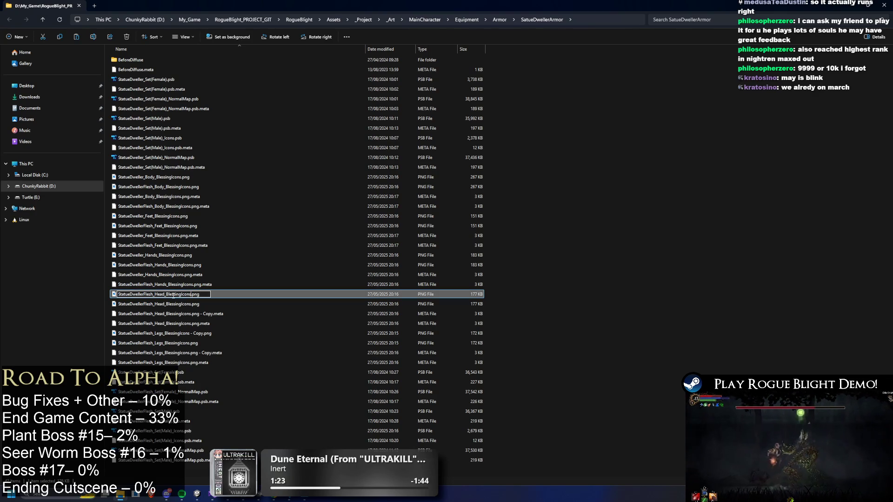
pyautogui.moveTo(148, 294); pyautogui.dragTo(143, 294)
pyautogui.press('BackSpace')
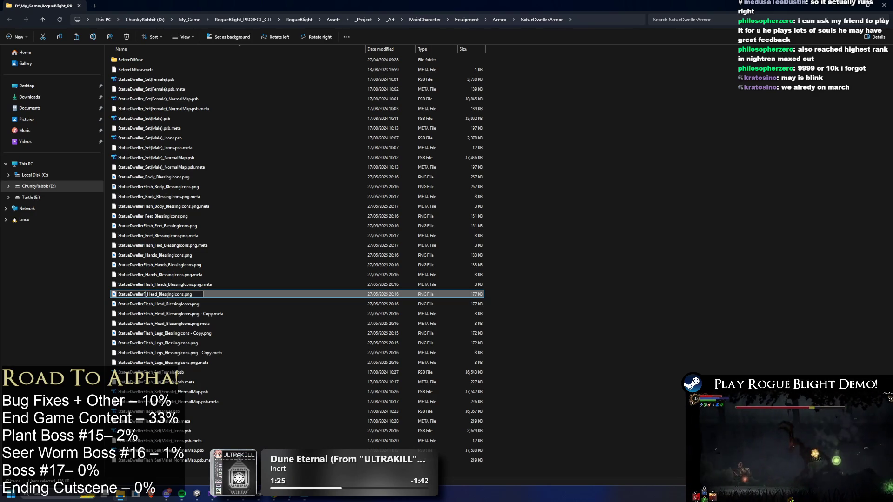
pyautogui.press('Return')
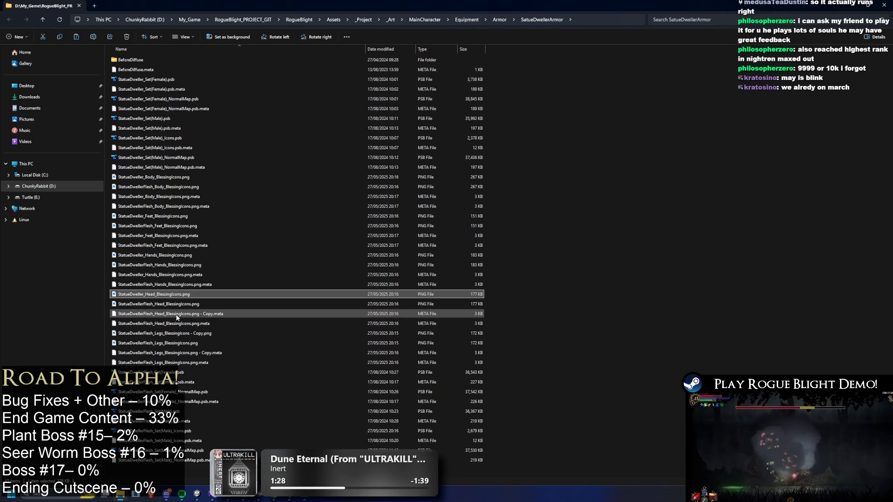
pyautogui.click(164, 315)
pyautogui.click(219, 314)
# Step: Finish renaming the Head .meta copy to StatueDweller_Head_BlessingIcons without Flesh or Copy
pyautogui.click(203, 314)
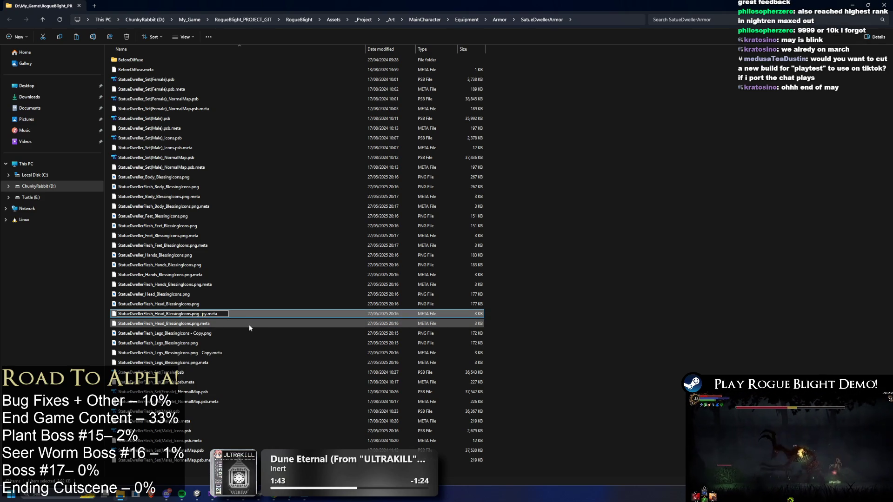
pyautogui.press('BackSpace')
pyautogui.press('BackSpace')
pyautogui.press('Delete')
pyautogui.press('Delete')
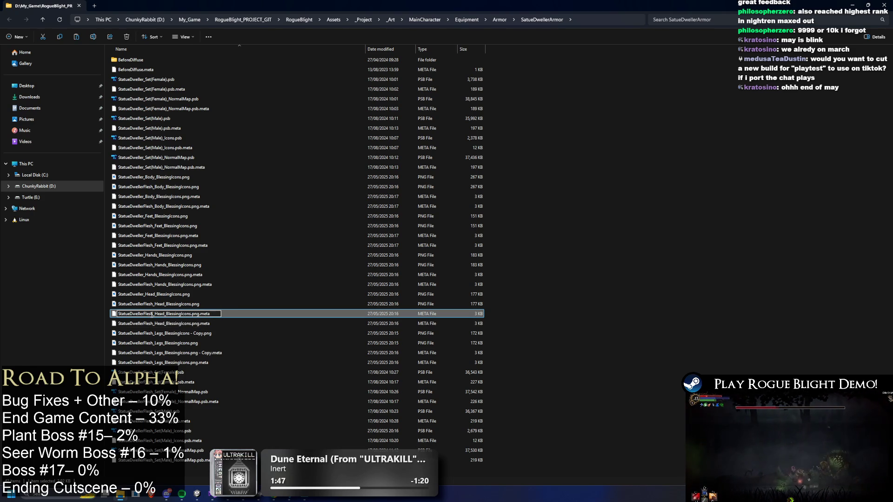
pyautogui.press('BackSpace')
pyautogui.press('BackSpace')
pyautogui.press('BackSpace')
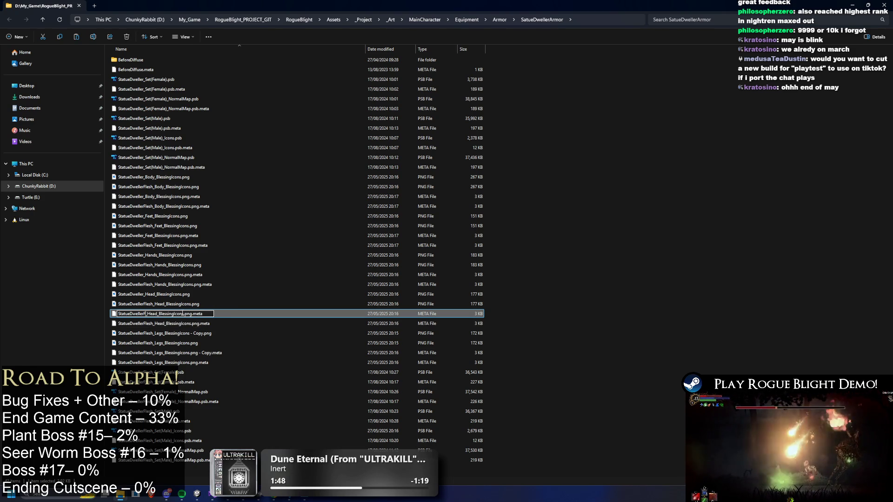
pyautogui.press('Return')
# Step: Rename the Legs PNG copy to StatueDweller_Legs_BlessingIcons, removing Flesh and '- Copy'
pyautogui.click(154, 334)
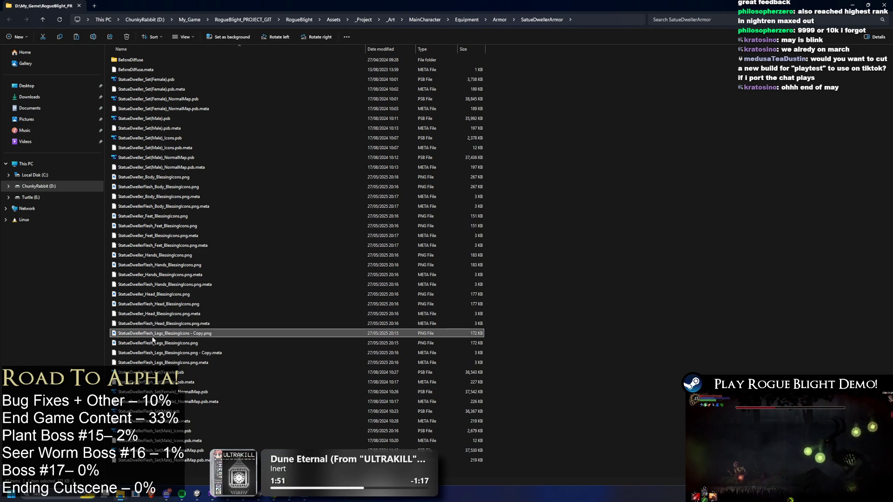
pyautogui.click(152, 335)
pyautogui.click(144, 333)
pyautogui.press('BackSpace')
pyautogui.press('BackSpace')
pyautogui.press('Delete')
pyautogui.press('Delete')
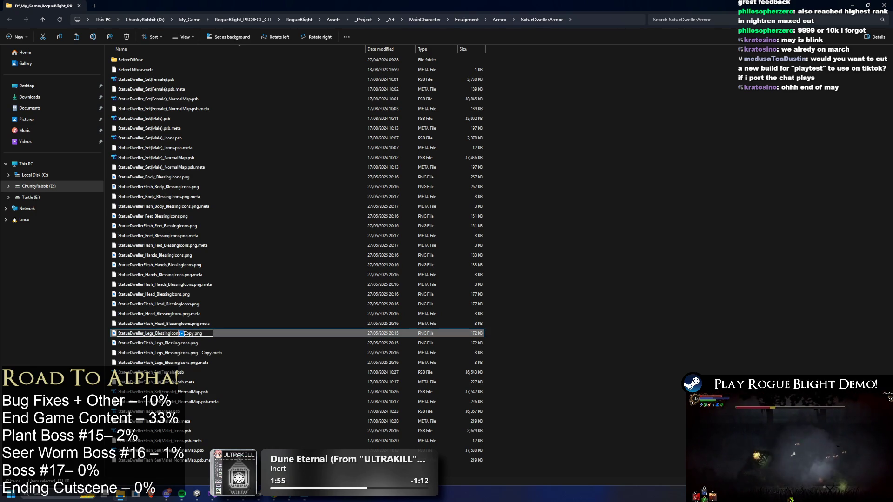
pyautogui.moveTo(181, 335); pyautogui.dragTo(188, 334)
pyautogui.press('Delete')
pyautogui.press('Delete')
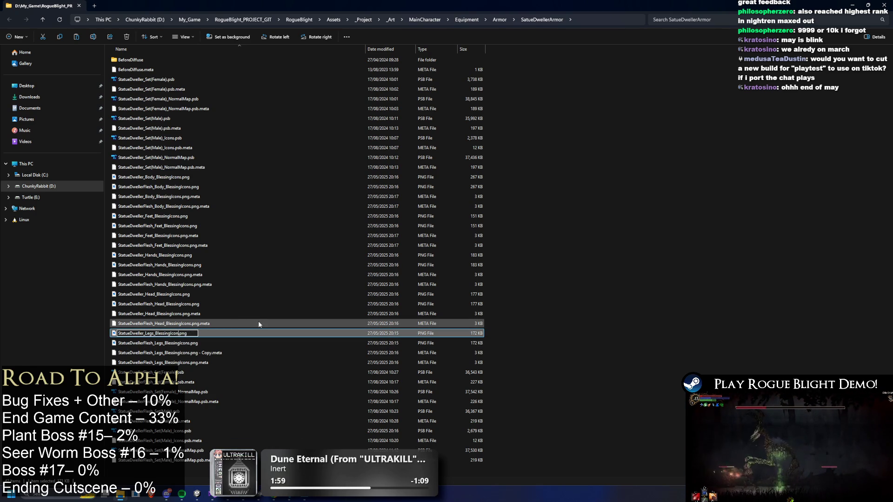
pyautogui.write('s')
pyautogui.press('Return')
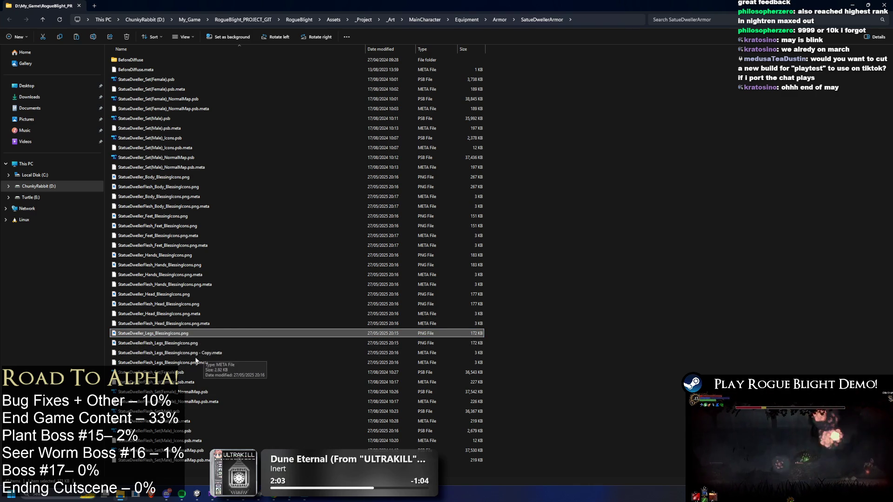
# Step: Rename the Legs .meta copy to StatueDweller_Legs_BlessingIcons as well
pyautogui.click(175, 353)
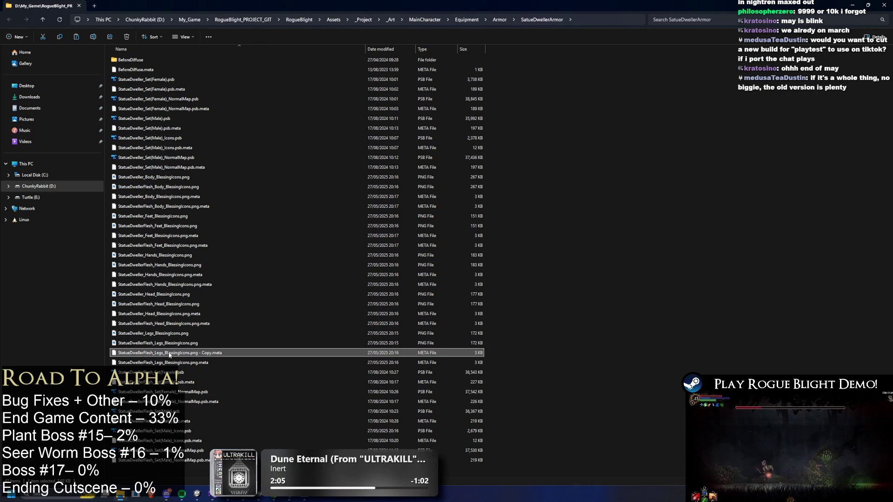
pyautogui.click(168, 355)
pyautogui.click(152, 353)
pyautogui.press('BackSpace')
pyautogui.press('BackSpace')
pyautogui.press('BackSpace')
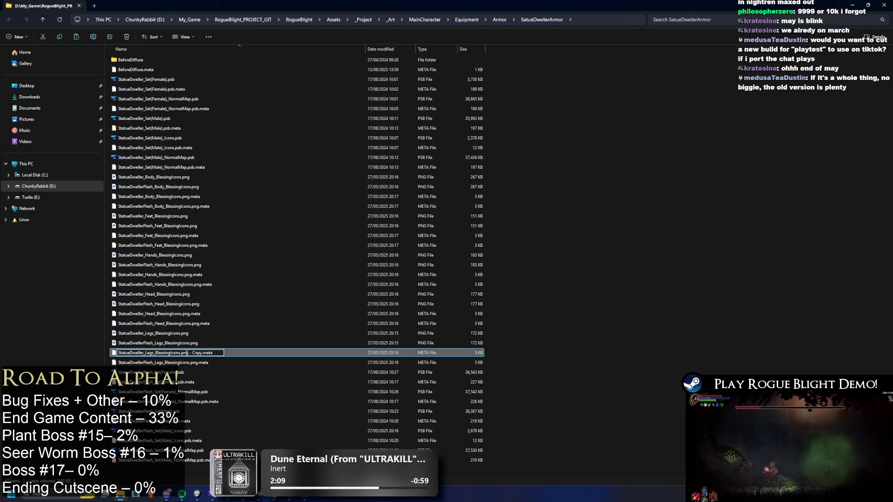
pyautogui.press('BackSpace')
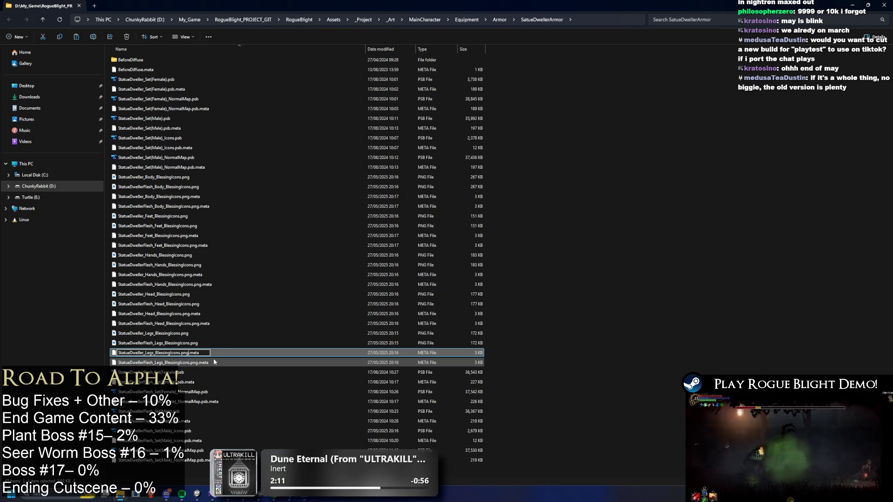
pyautogui.press('Return')
# Step: Refresh the listing and open StatueDweller_Set(Male)_Icons.psb in Photoshop
pyautogui.press('Down')
pyautogui.press('Down')
pyautogui.press('Up')
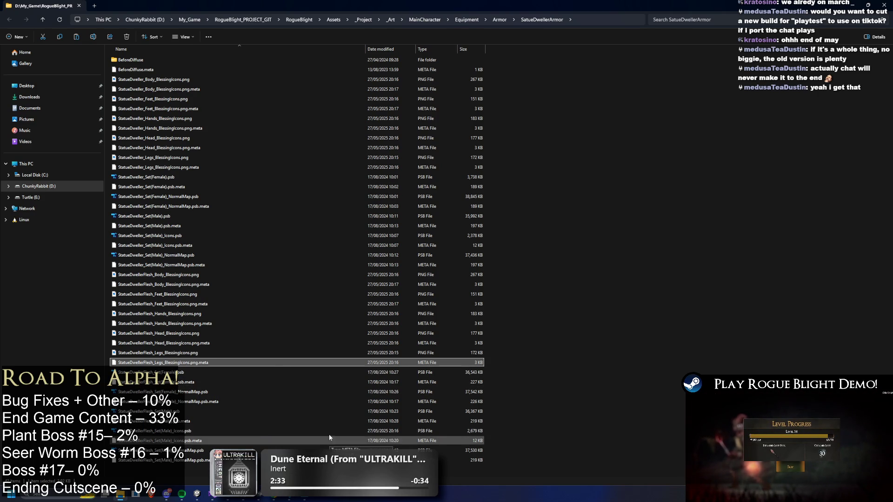
pyautogui.doubleClick(195, 235)
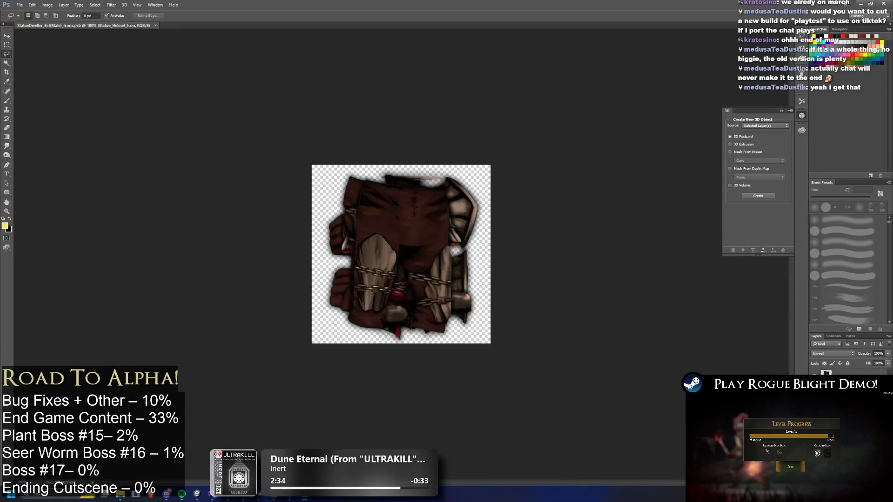
# Step: Quick-export the legs layer as PNG over StatueDweller_Legs_BlessingIcons.png, then hide that layer
pyautogui.click(815, 386)
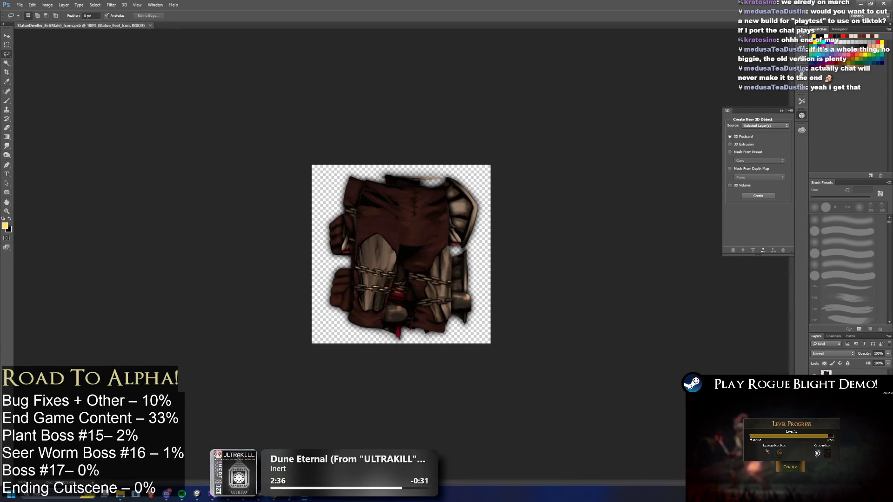
pyautogui.click(815, 395)
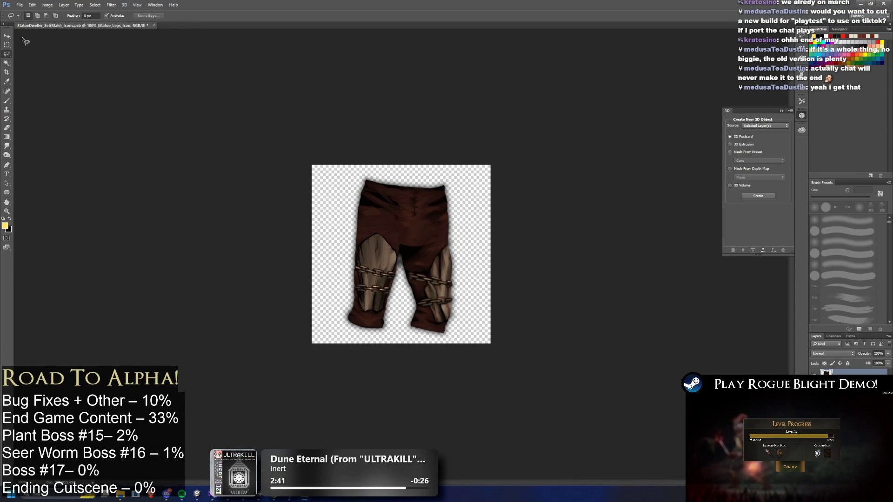
pyautogui.click(19, 4)
pyautogui.moveTo(44, 105)
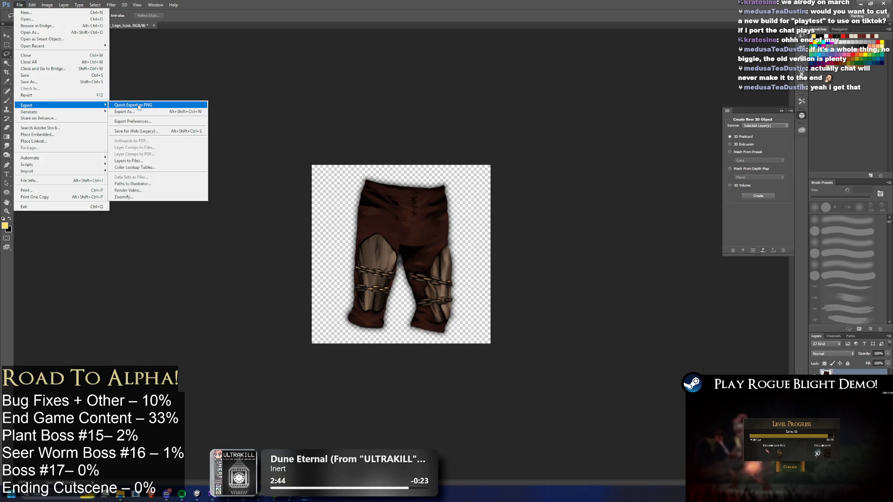
pyautogui.click(144, 105)
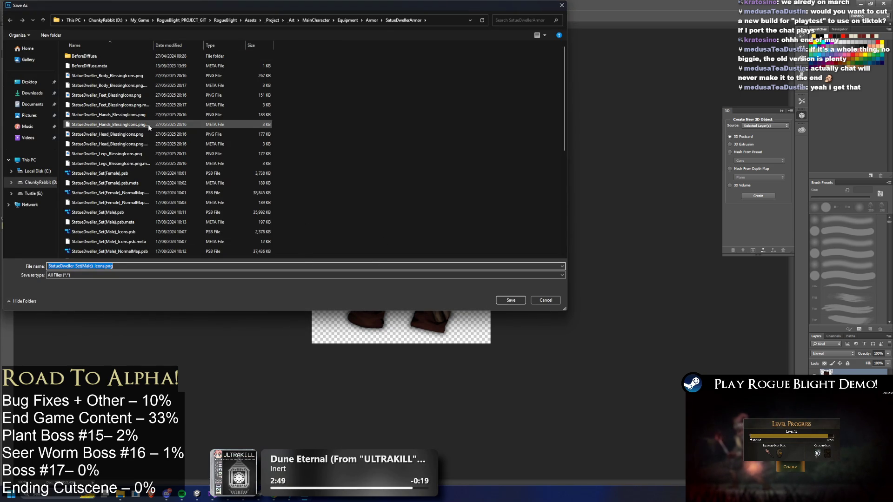
pyautogui.moveTo(153, 45); pyautogui.dragTo(269, 47)
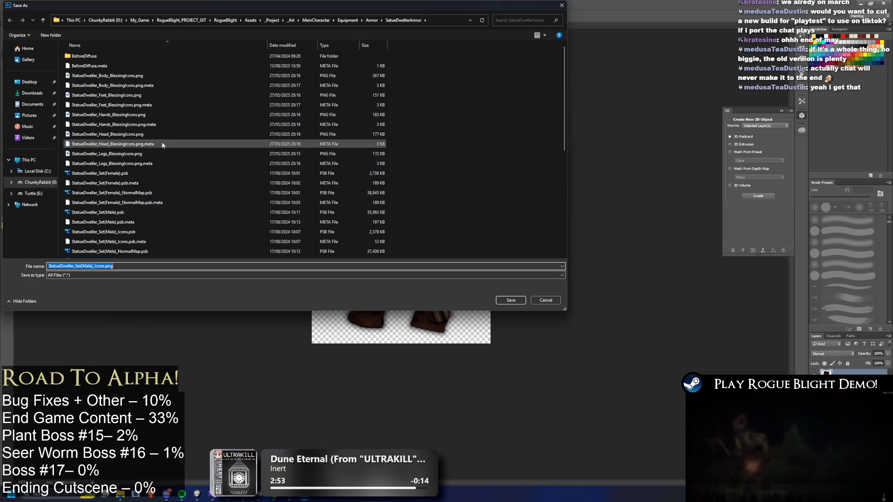
pyautogui.click(153, 155)
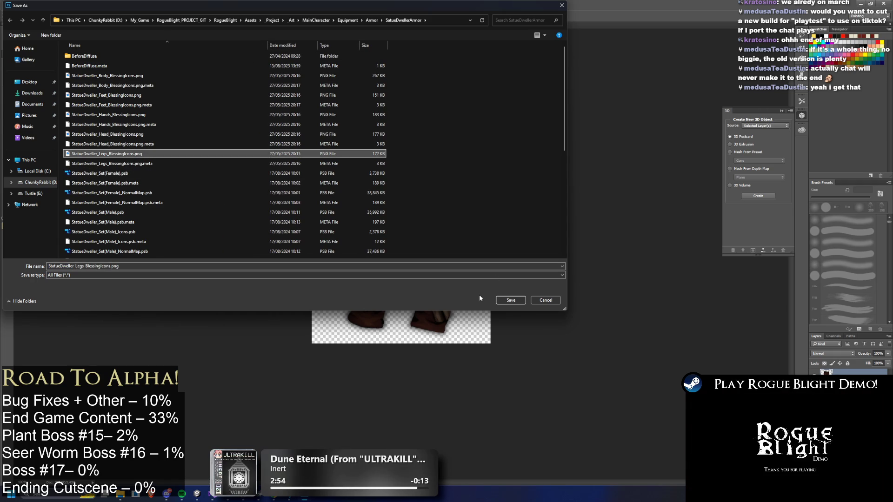
pyautogui.click(509, 299)
pyautogui.click(482, 247)
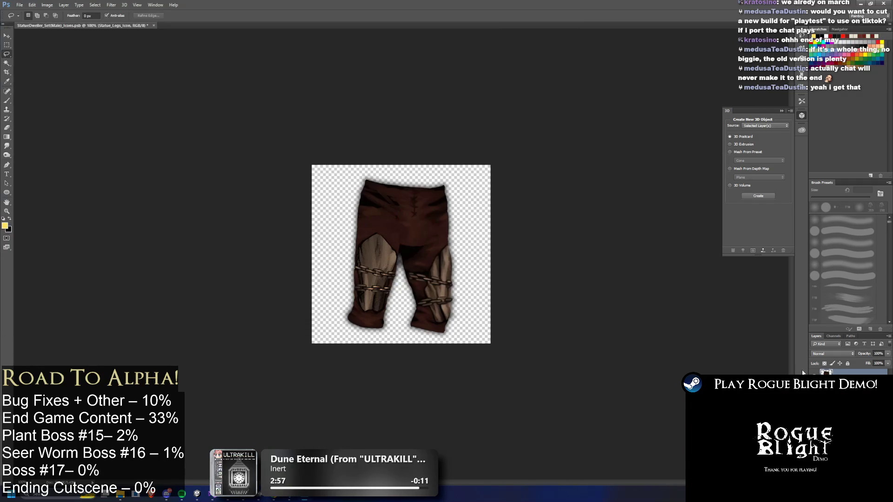
pyautogui.press('Delete')
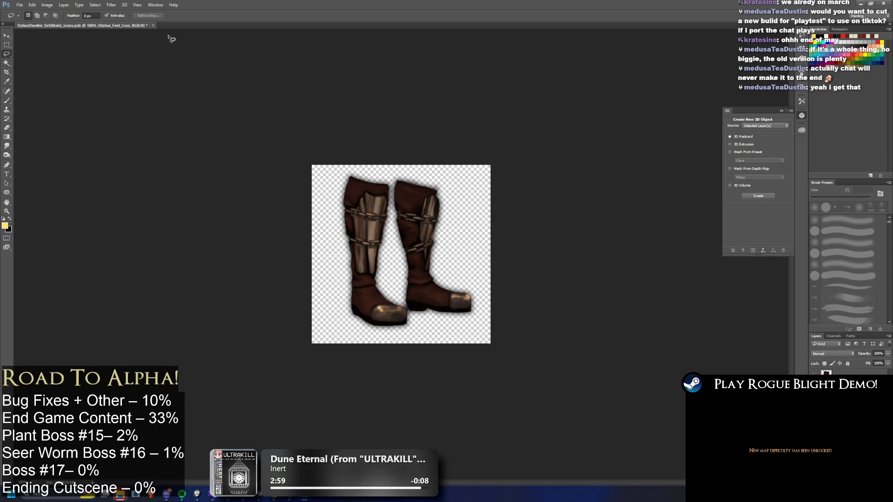
# Step: Quick-export the feet icon as PNG, replacing StatueDweller_Feet_BlessingIcons.png
pyautogui.click(18, 6)
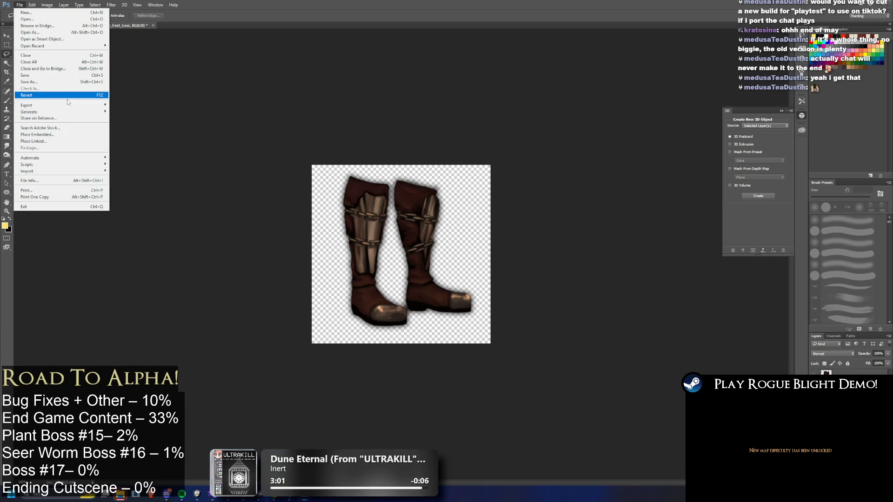
pyautogui.click(137, 106)
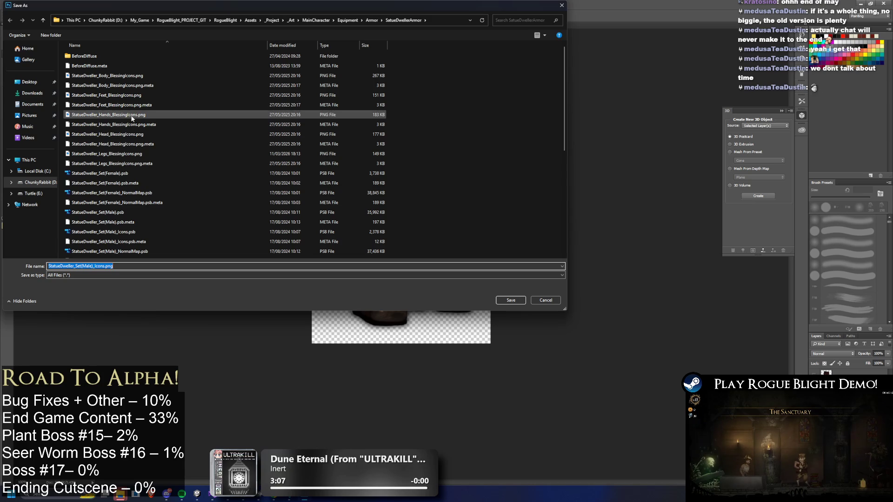
pyautogui.click(140, 105)
pyautogui.moveTo(317, 4)
pyautogui.mouseDown()
pyautogui.moveTo(369, 147)
pyautogui.moveTo(377, 341)
pyautogui.moveTo(366, 127)
pyautogui.moveTo(347, 86)
pyautogui.moveTo(357, 356)
pyautogui.moveTo(359, 135)
pyautogui.mouseUp()
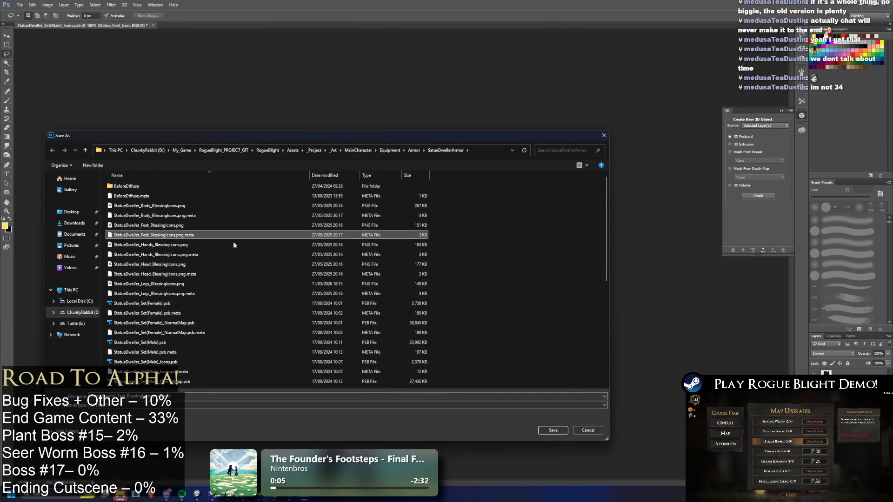
pyautogui.click(165, 226)
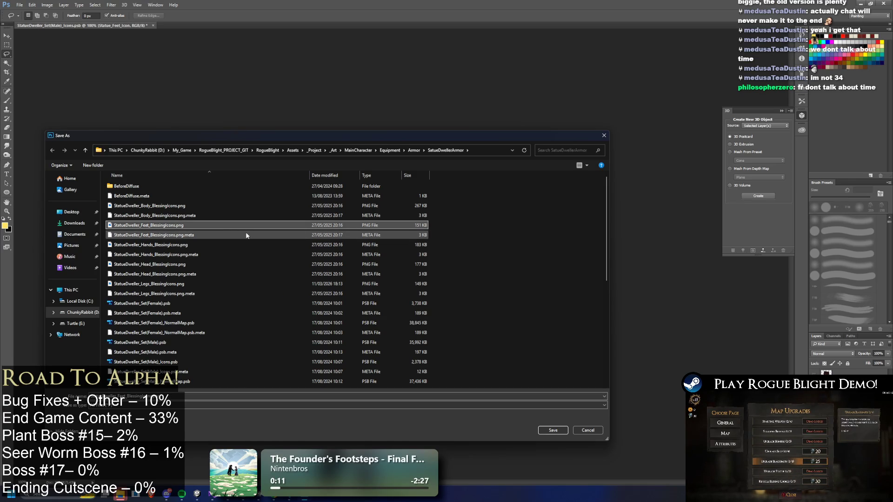
pyautogui.click(553, 428)
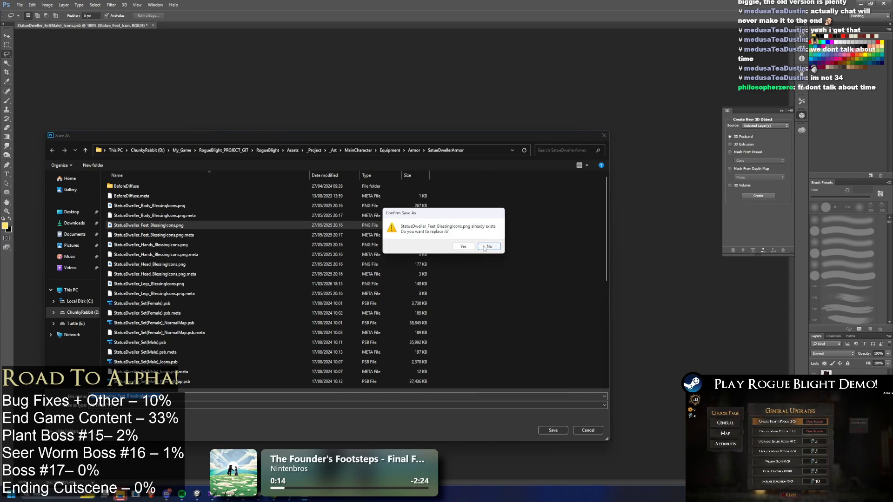
pyautogui.click(464, 247)
# Step: Switch to the body armor layer and export it over StatueDweller_Body_BlessingIcons.png
pyautogui.click(815, 386)
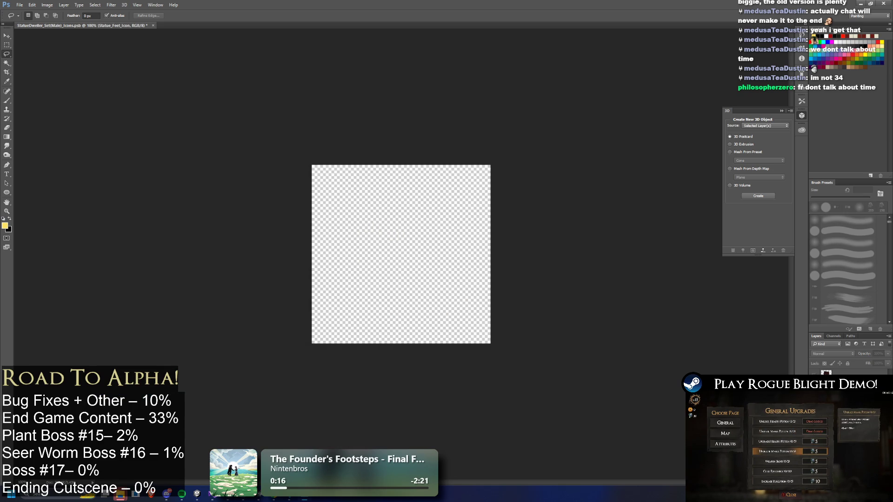
pyautogui.click(815, 395)
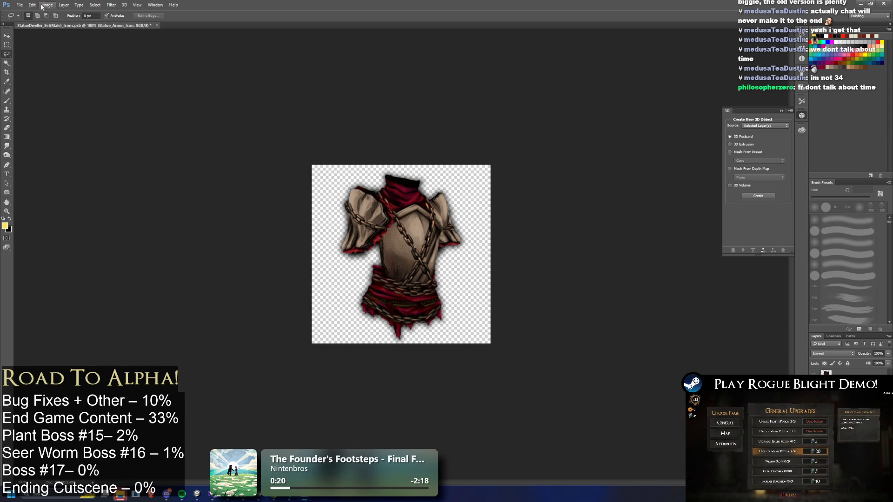
pyautogui.click(20, 5)
pyautogui.moveTo(60, 105)
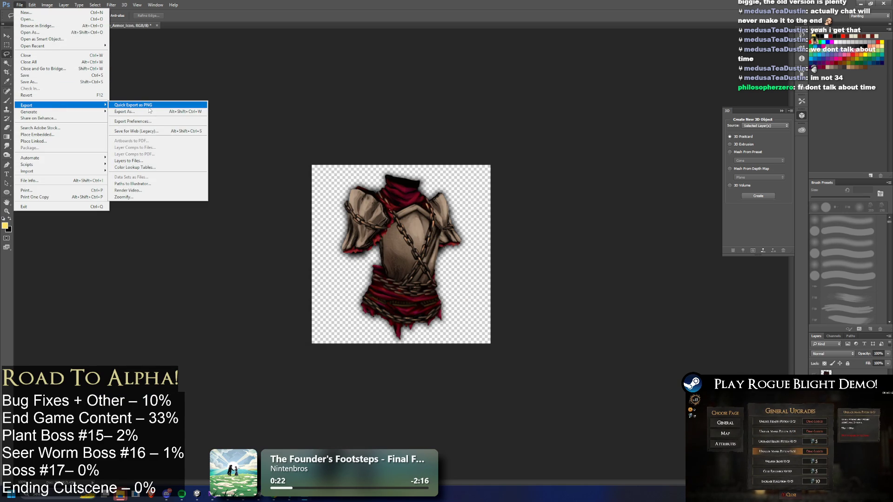
pyautogui.click(149, 106)
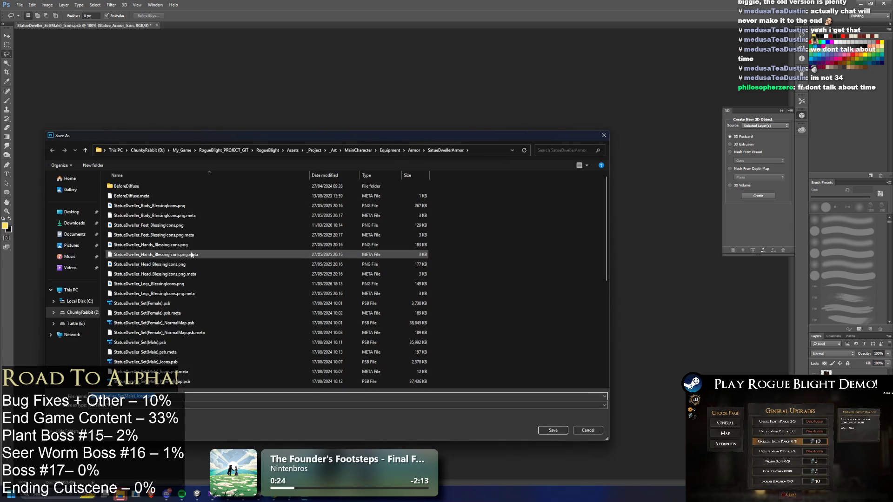
pyautogui.click(154, 206)
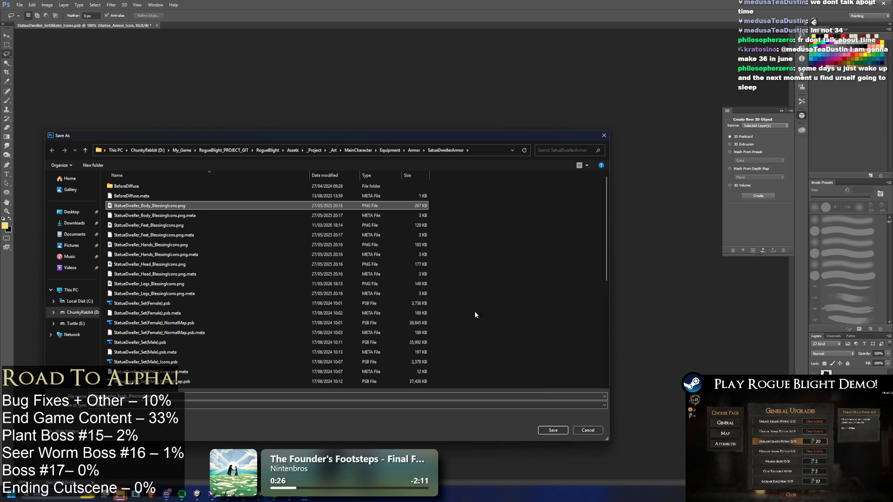
pyautogui.click(546, 430)
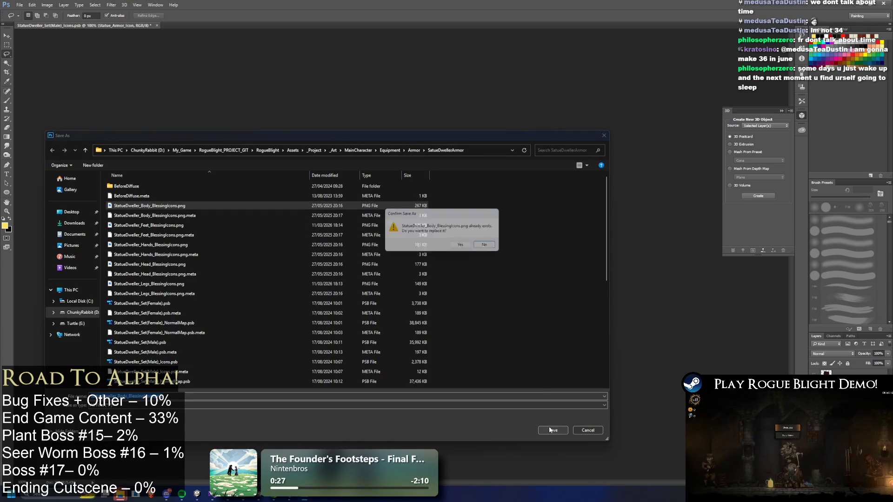
pyautogui.click(464, 250)
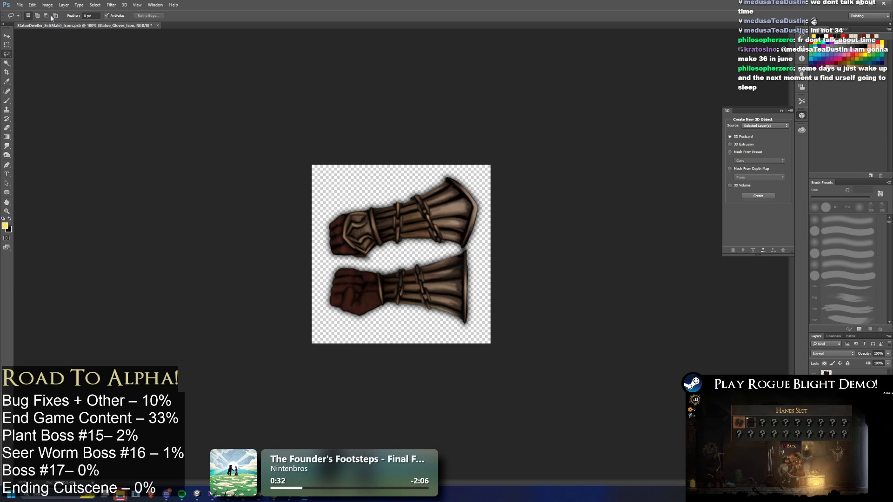
# Step: Export the gloves icon as PNG, replacing StatueDweller_Hands_BlessingIcons.png
pyautogui.click(19, 4)
pyautogui.moveTo(56, 105)
pyautogui.click(140, 105)
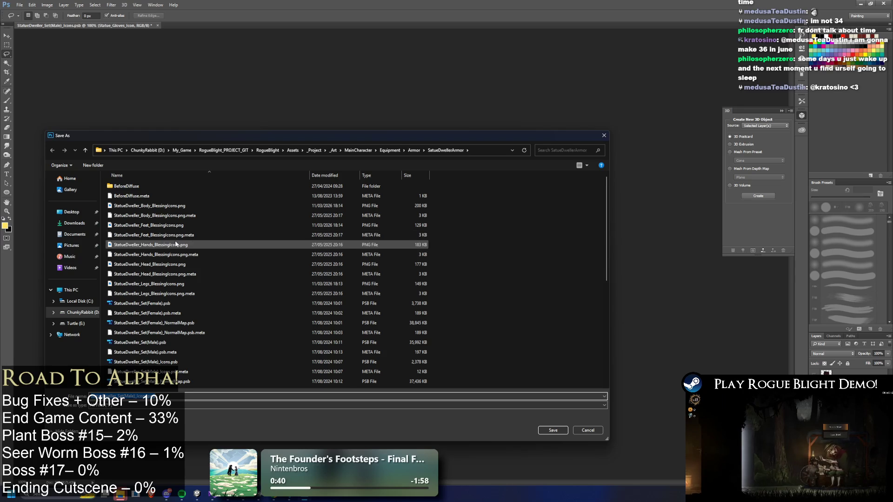
pyautogui.click(260, 228)
pyautogui.moveTo(311, 135)
pyautogui.mouseDown()
pyautogui.moveTo(346, 118)
pyautogui.moveTo(357, 96)
pyautogui.moveTo(345, 102)
pyautogui.mouseUp()
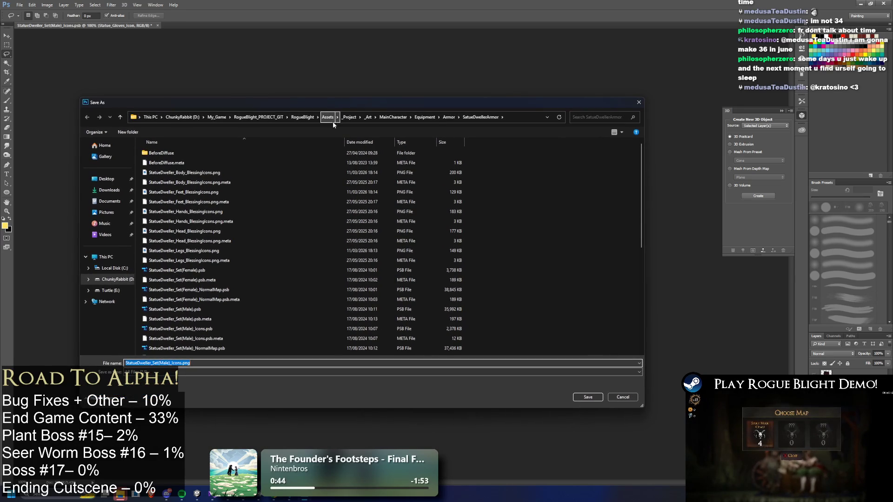
pyautogui.click(210, 216)
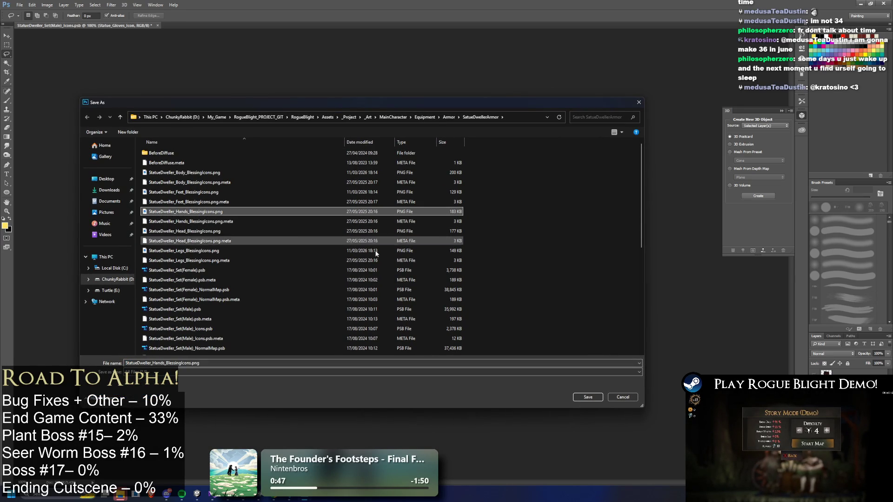
pyautogui.click(588, 397)
pyautogui.click(465, 247)
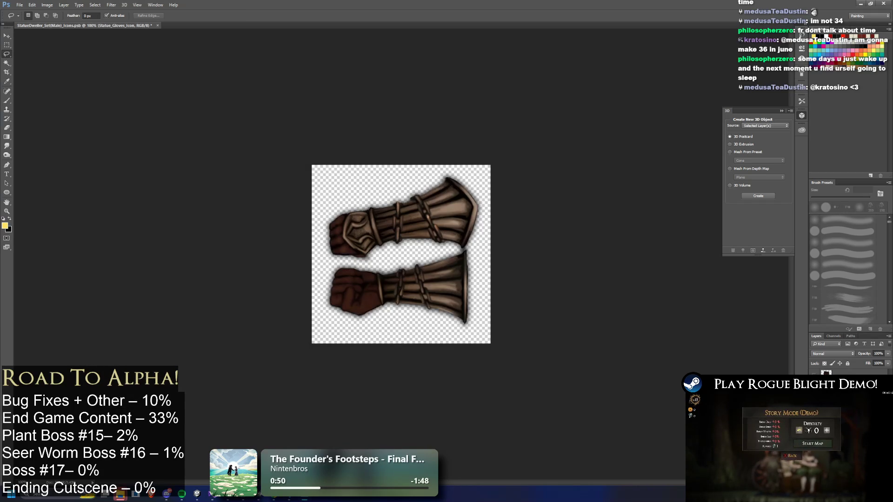
# Step: Quick-export the helmet layer as PNG over StatueDweller_Head_BlessingIcons.png, confirming the replacement
pyautogui.click(19, 5)
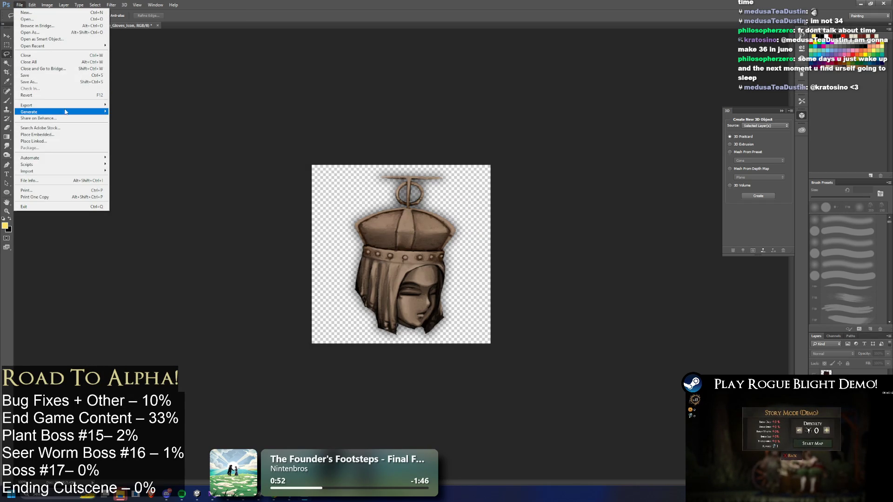
pyautogui.click(130, 106)
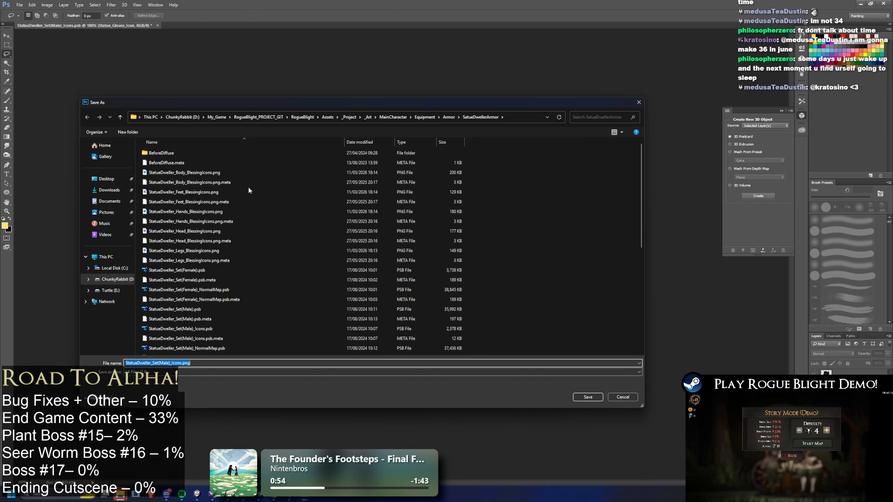
pyautogui.click(198, 231)
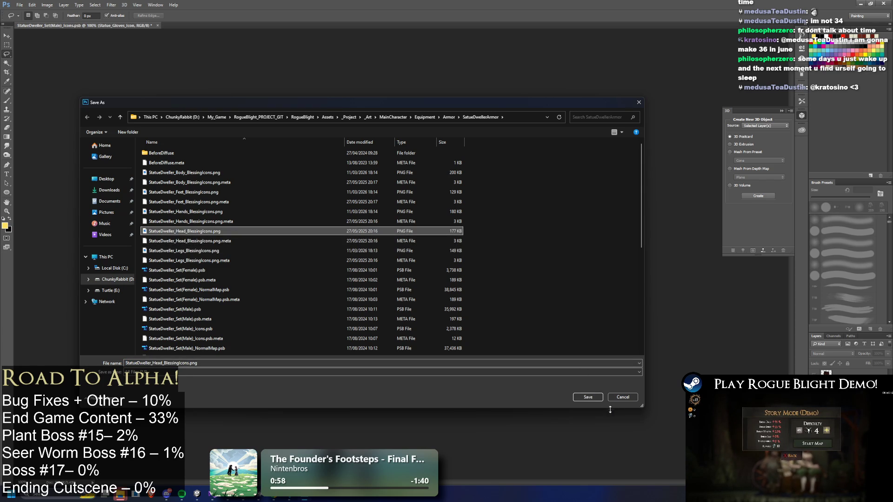
pyautogui.click(587, 397)
pyautogui.click(467, 248)
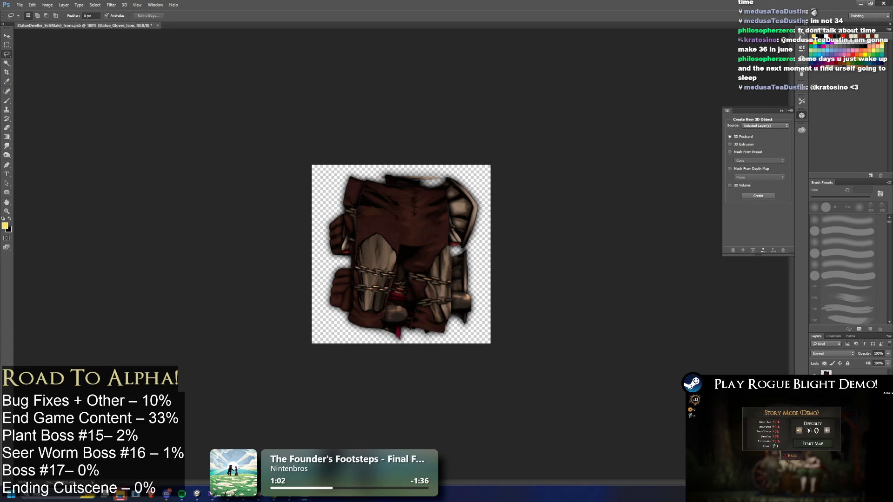
# Step: Close Photoshop, discarding changes to the icons .psb file
pyautogui.click(883, 3)
pyautogui.click(444, 185)
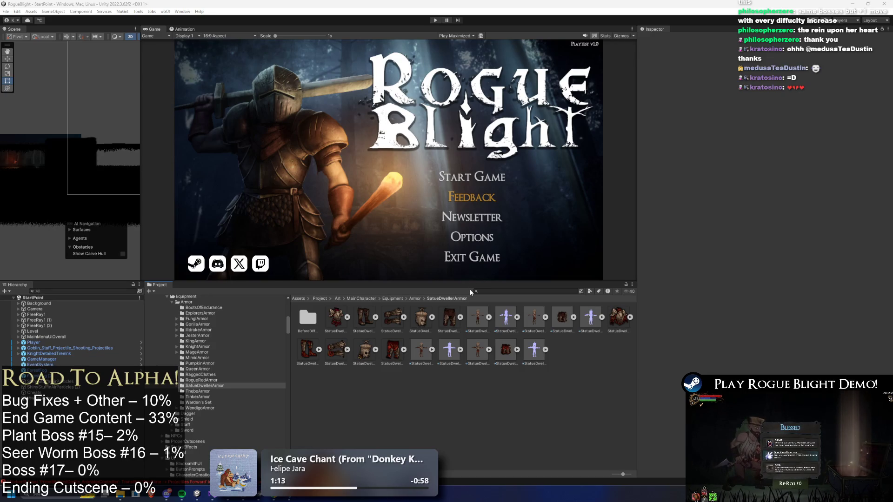
# Step: Go up to the Armor folder and search the project for 'statue dweller', then select the search text
pyautogui.click(413, 298)
pyautogui.click(502, 292)
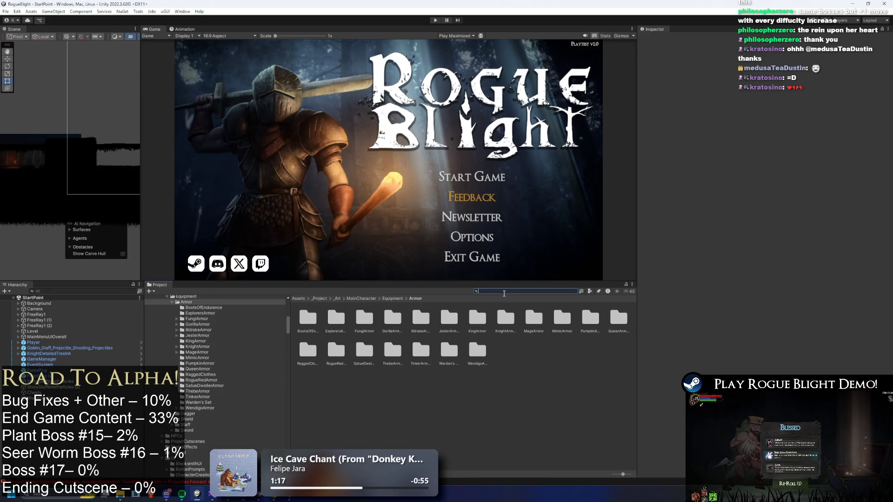
pyautogui.write('statue dwe')
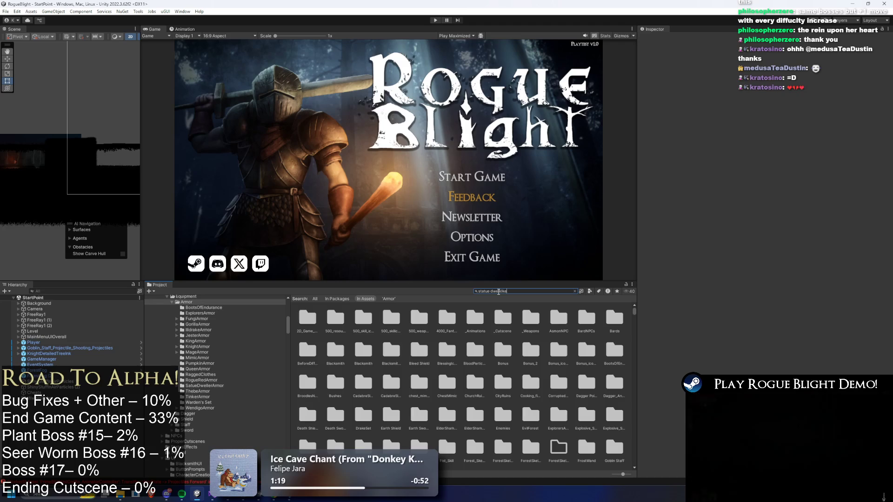
pyautogui.write('ller')
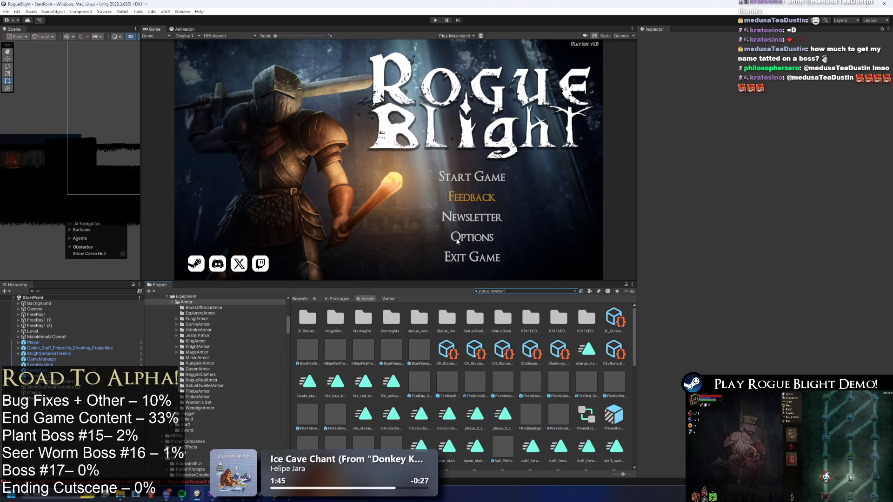
pyautogui.hotkey('ctrl', 'a')
# Step: Clear the 'statue dweller' search and search the project for 'TODO' instead
pyautogui.press('BackSpace')
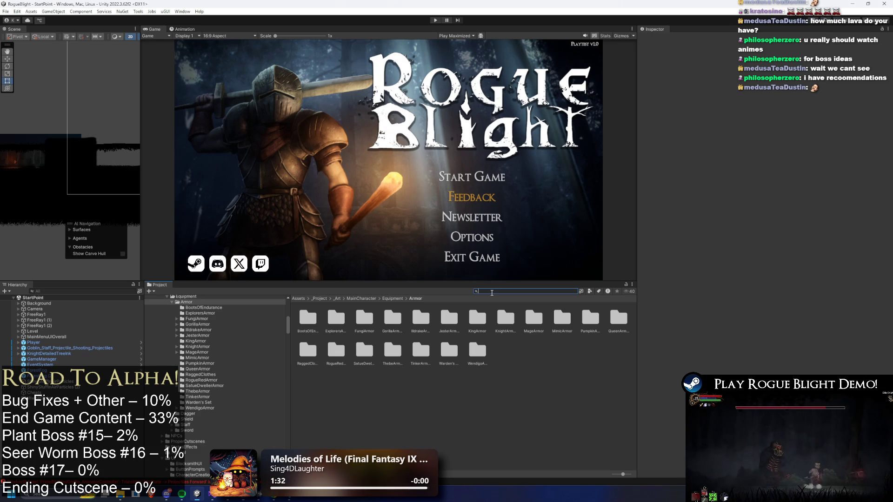
pyautogui.write('TO')
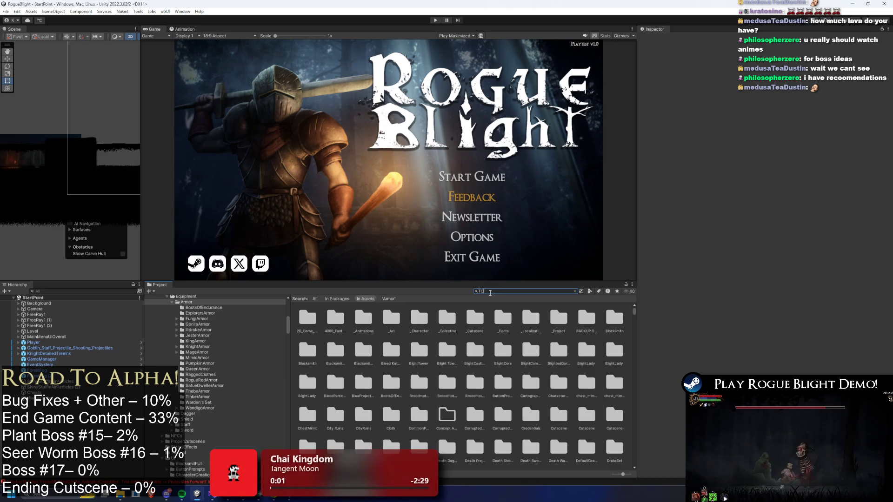
pyautogui.write('DO')
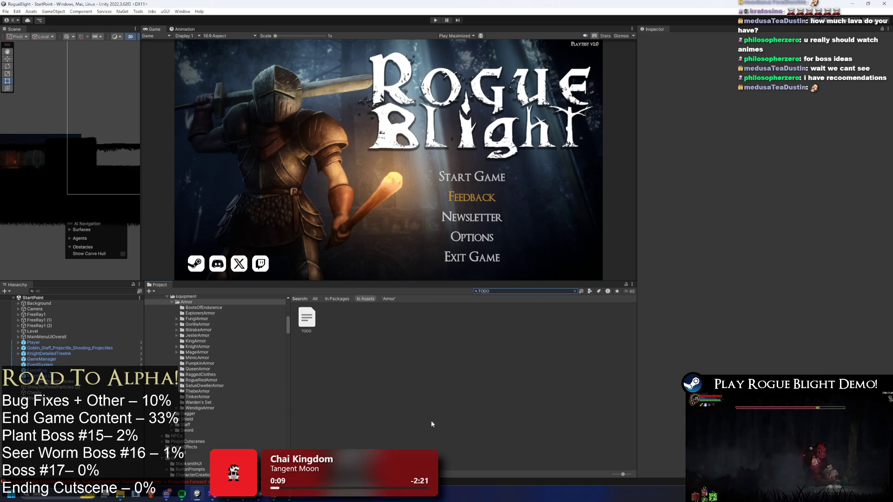
# Step: Preview the TODO text asset in the Inspector, then open it in Visual Studio
pyautogui.click(303, 320)
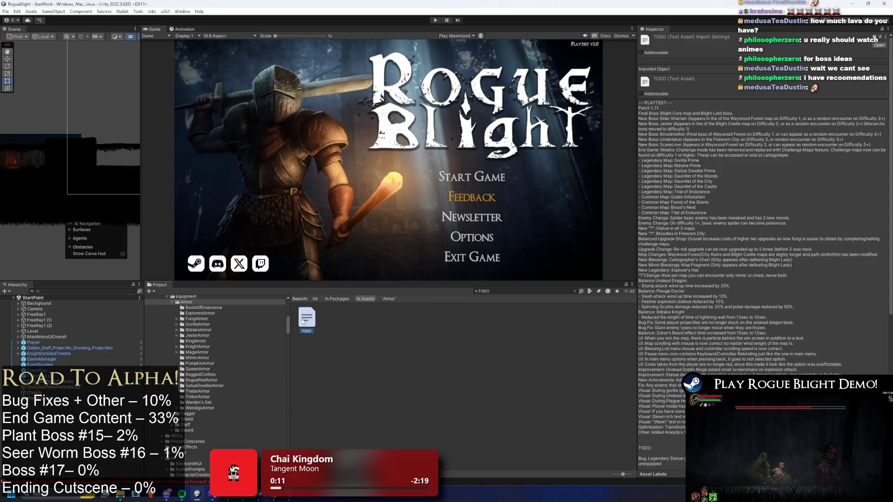
pyautogui.doubleClick(304, 321)
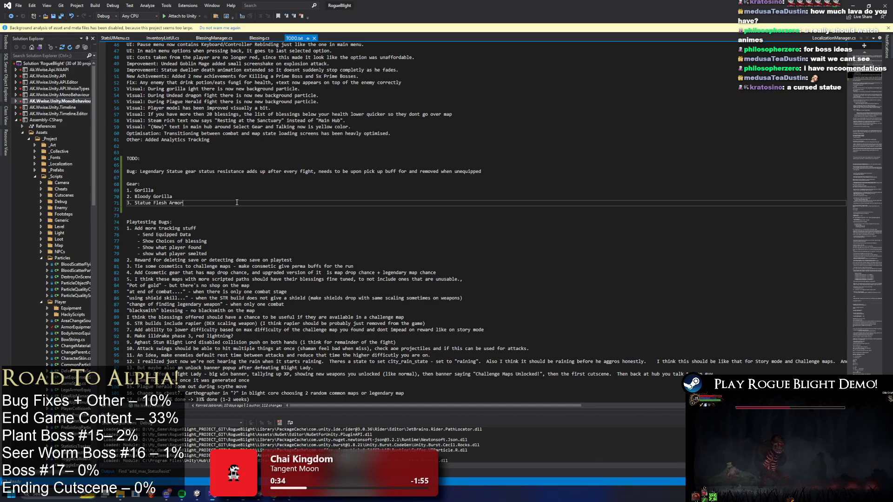
# Step: Return to Unity and search the project for 'statue starting'
pyautogui.hotkey('alt', 'Tab')
pyautogui.click(515, 292)
pyautogui.write('statue')
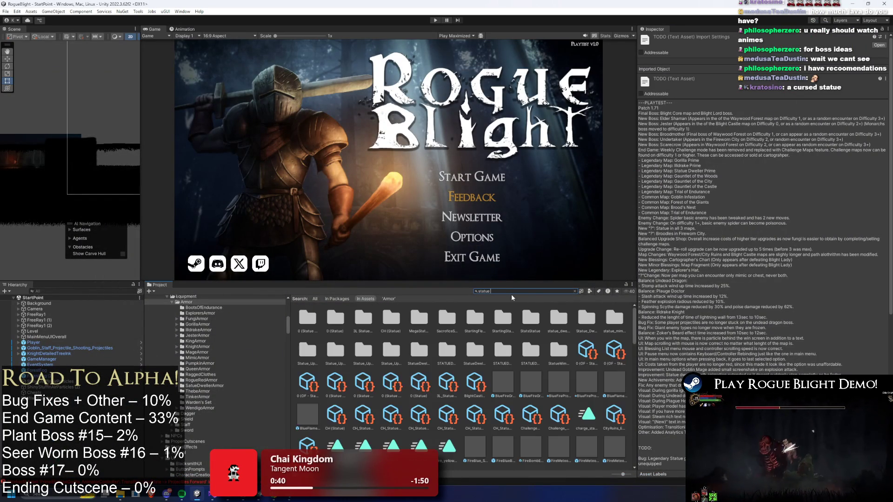
pyautogui.write(' starting')
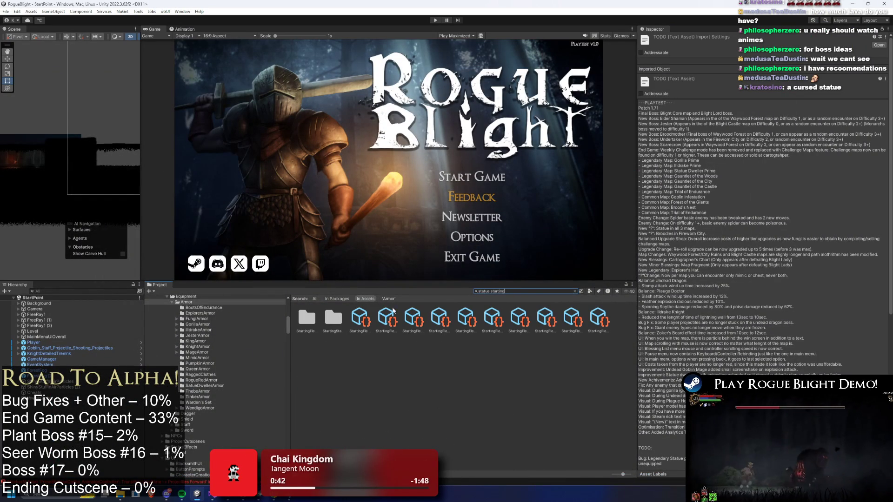
# Step: Pick a StartingFlesh Statue Dweller blessing from the search results and jump to its folder
pyautogui.click(372, 311)
pyautogui.click(372, 320)
pyautogui.hotkey('ctrl', 'f')
pyautogui.press('BackSpace')
# Step: Review the Head, Gloves and Boots blessings' localization keys and icons, then return to Armor
pyautogui.click(325, 323)
pyautogui.press('Right')
pyautogui.press('Right')
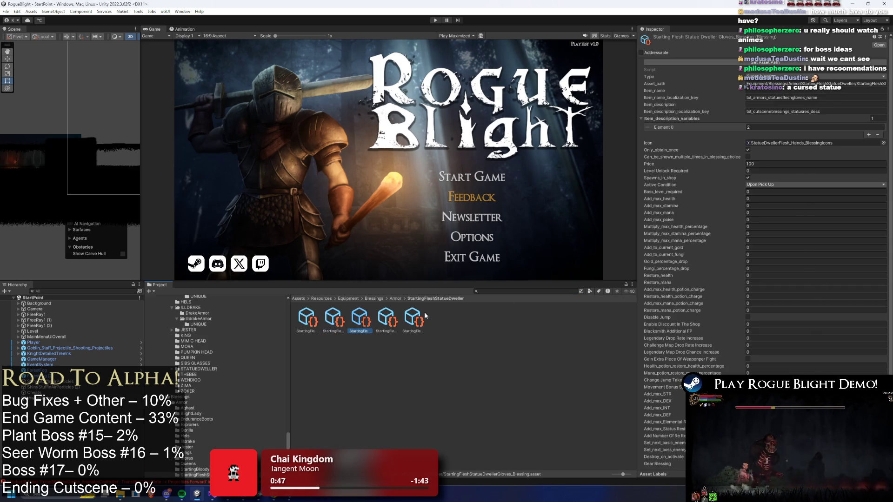
pyautogui.press('Left')
pyautogui.press('Left')
pyautogui.press('Left')
pyautogui.press('Right')
pyautogui.press('Right')
pyautogui.press('Right')
pyautogui.press('Right')
pyautogui.press('Left')
pyautogui.press('Left')
pyautogui.press('Left')
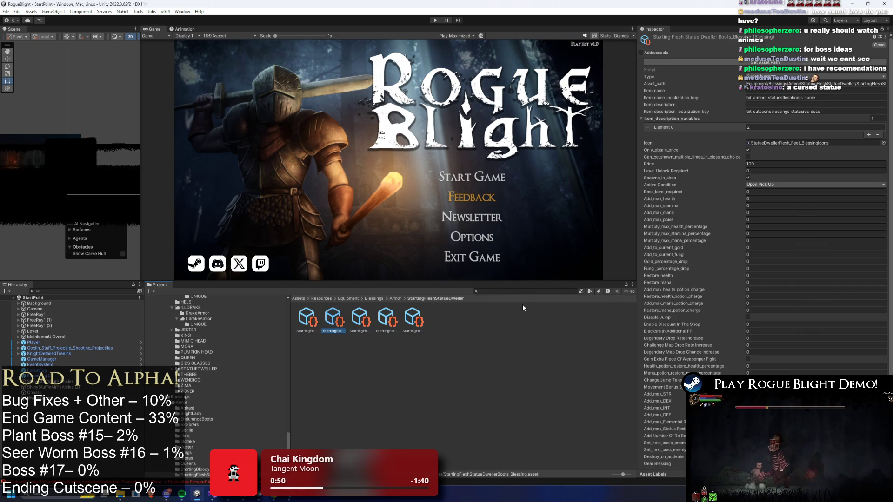
pyautogui.press('Right')
pyautogui.press('Right')
pyautogui.press('Right')
pyautogui.press('Left')
pyautogui.press('Left')
pyautogui.press('Left')
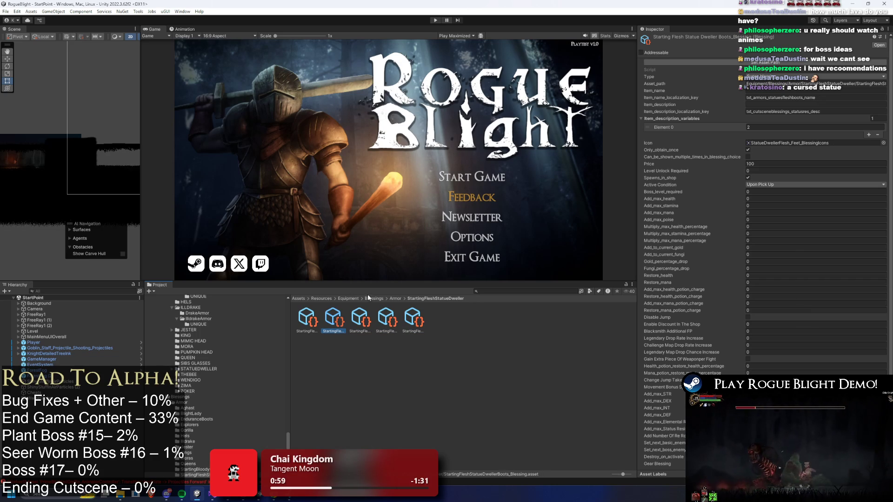
pyautogui.click(396, 299)
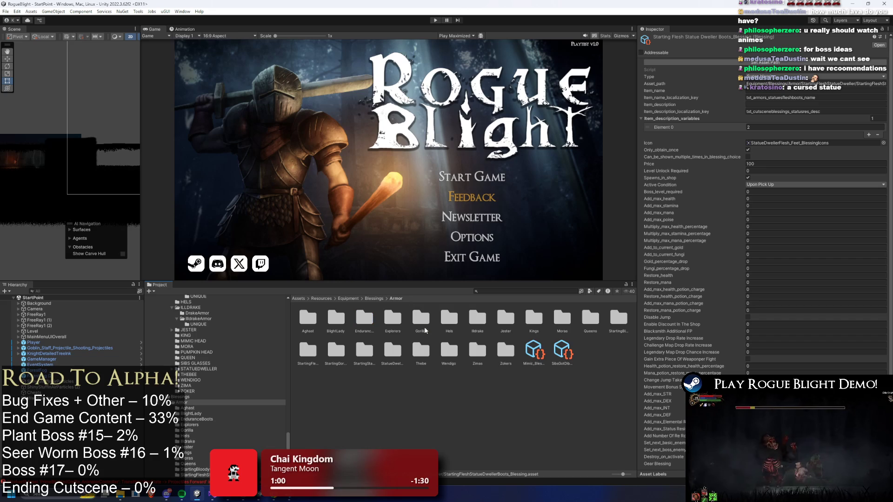
# Step: Open StartingGorilla and compare its Feet, Head and Legs blessings' keys and icons
pyautogui.click(337, 354)
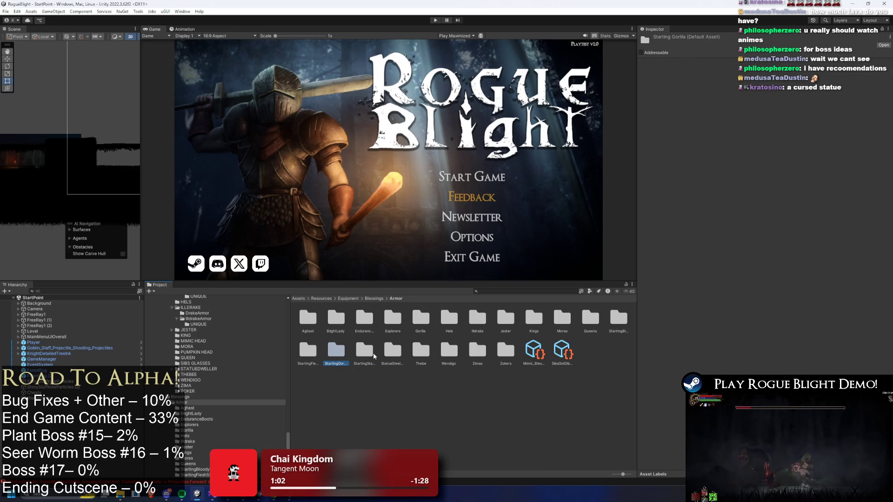
pyautogui.press('Return')
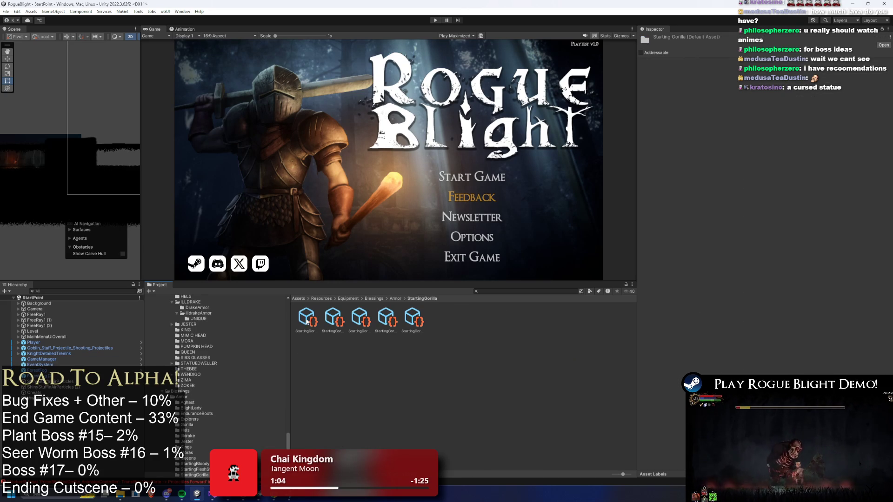
pyautogui.click(343, 317)
pyautogui.press('Right')
pyautogui.press('Right')
pyautogui.press('Right')
pyautogui.press('Left')
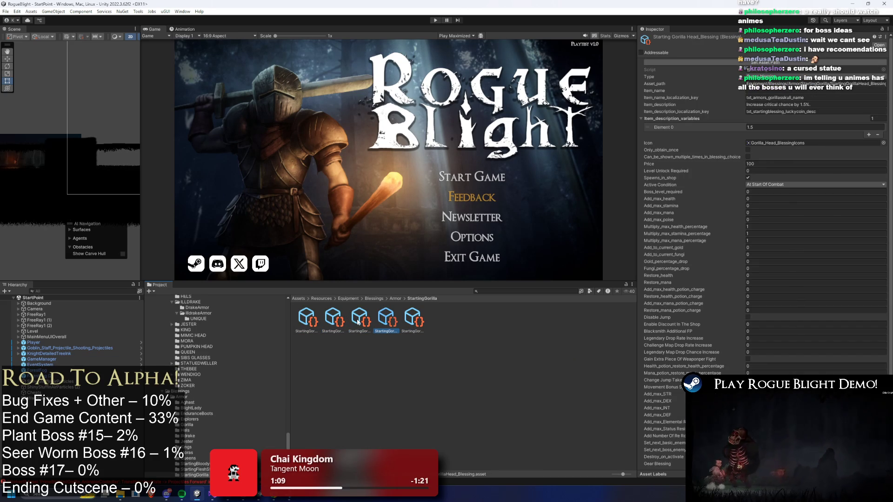
pyautogui.press('Left')
pyautogui.press('Left')
pyautogui.press('Right')
pyautogui.press('Right')
pyautogui.press('Right')
pyautogui.press('Left')
pyautogui.press('Left')
pyautogui.press('Left')
pyautogui.press('Right')
pyautogui.press('Right')
pyautogui.press('Right')
# Step: Go back to the Armor folder and open StartingStatueDweller, selecting its Body blessing
pyautogui.click(387, 298)
pyautogui.click(399, 305)
pyautogui.click(354, 349)
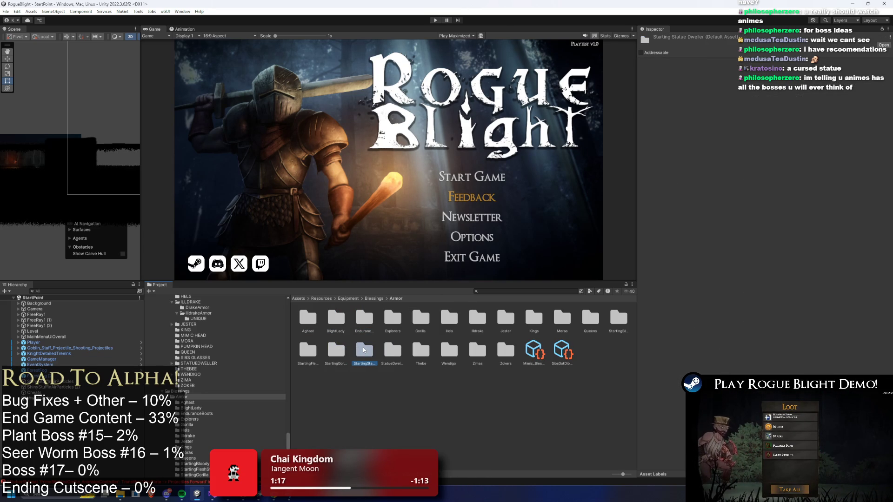
pyautogui.doubleClick(362, 348)
pyautogui.click(324, 317)
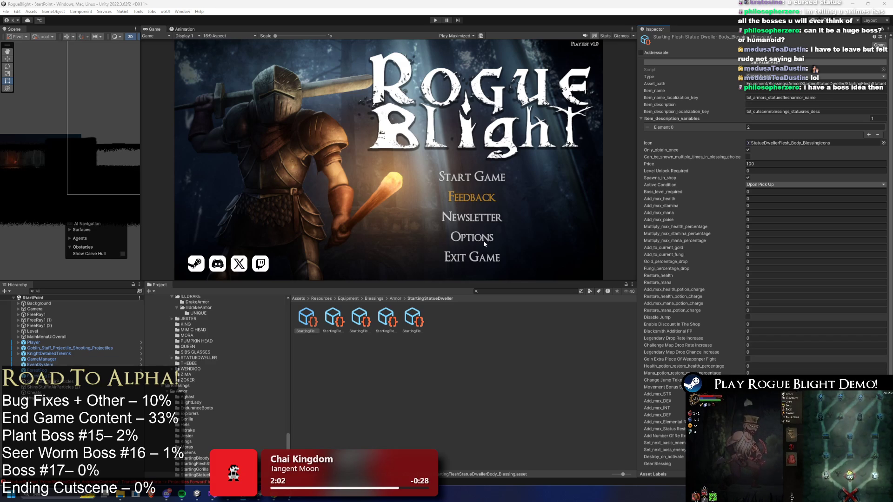
# Step: Scroll the Body blessing's Inspector to check its Flesh Body icon, Price 100 and Upon Pick Up activation
pyautogui.scroll(-2, 811, 236)
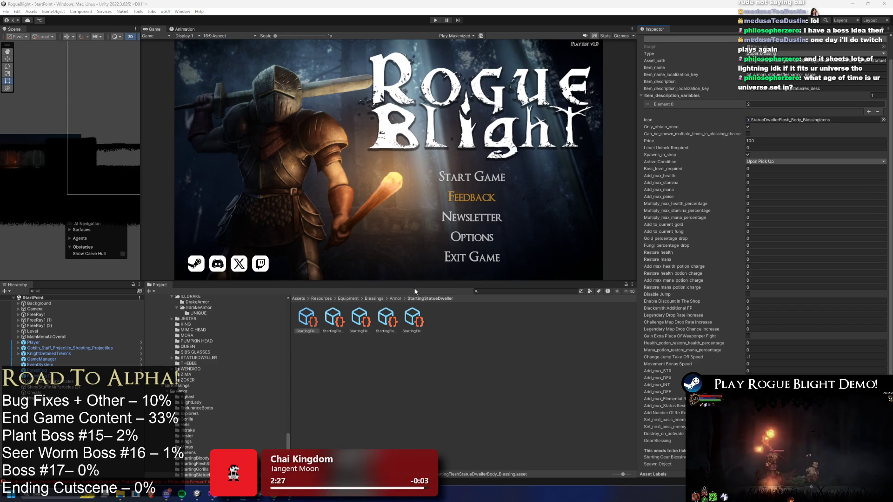
pyautogui.click(330, 318)
pyautogui.press('Right')
pyautogui.press('Left')
pyautogui.press('Left')
pyautogui.press('Right')
pyautogui.press('Right')
pyautogui.press('Right')
pyautogui.press('Left')
pyautogui.press('Left')
pyautogui.press('Left')
pyautogui.press('Left')
pyautogui.press('Right')
pyautogui.press('Right')
pyautogui.press('Right')
pyautogui.press('Left')
pyautogui.press('Left')
pyautogui.press('Left')
pyautogui.press('Left')
pyautogui.press('Right')
pyautogui.press('Right')
pyautogui.press('Right')
pyautogui.press('Left')
pyautogui.press('Left')
pyautogui.press('Left')
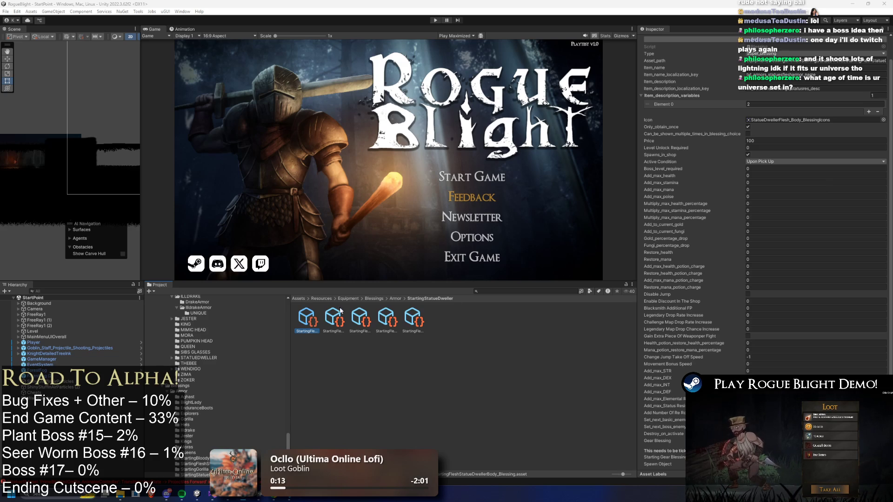
# Step: Step through the Leggings, Gloves, Boots and Body blessings reviewing their settings
pyautogui.click(325, 324)
pyautogui.press('Right')
pyautogui.press('Right')
pyautogui.press('Right')
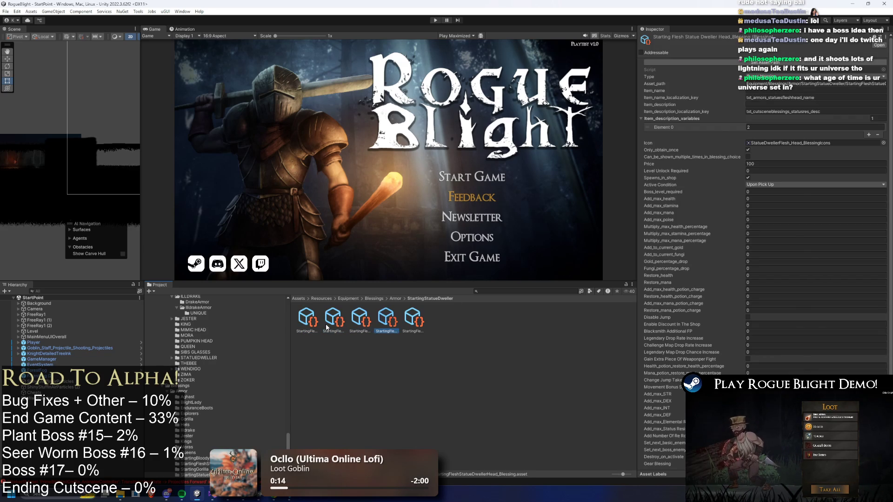
pyautogui.press('Left')
pyautogui.press('Left')
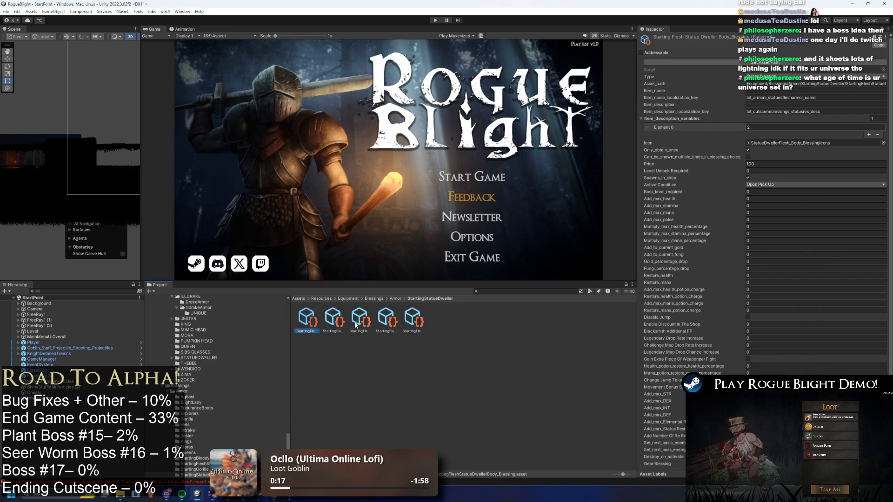
pyautogui.press('Left')
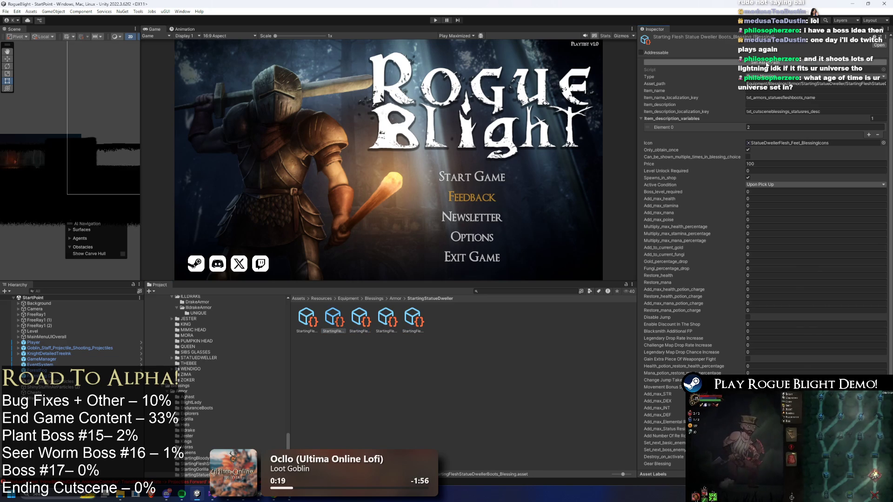
pyautogui.click(300, 326)
pyautogui.press('Right')
pyautogui.press('Right')
pyautogui.press('Right')
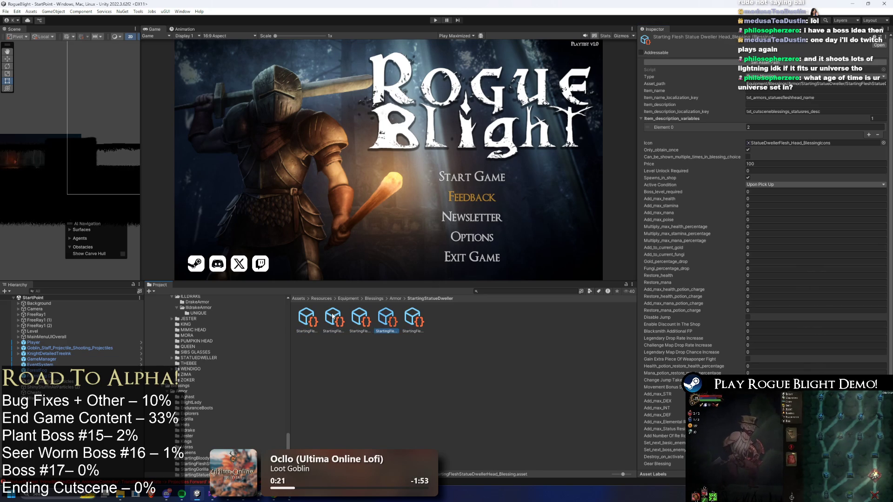
pyautogui.press('Left')
pyautogui.press('Left')
pyautogui.press('Left')
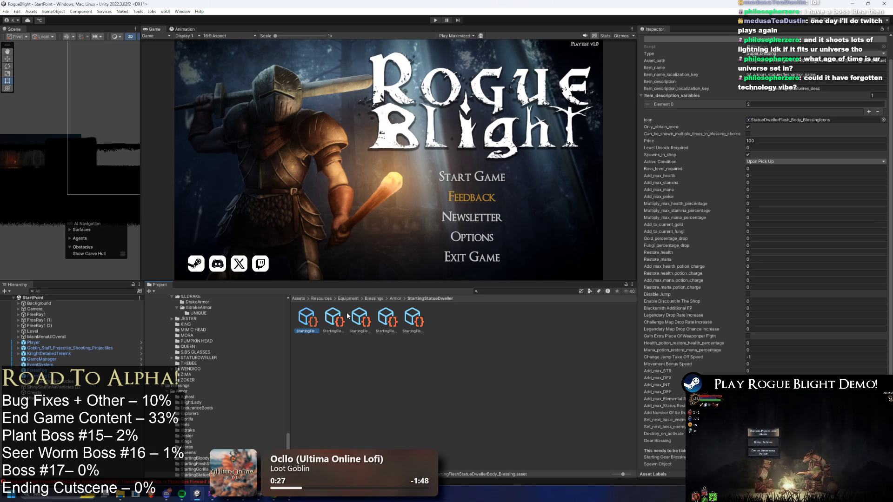
# Step: Compare the Boots, Hands, Head and Body blessings' icons
pyautogui.click(333, 319)
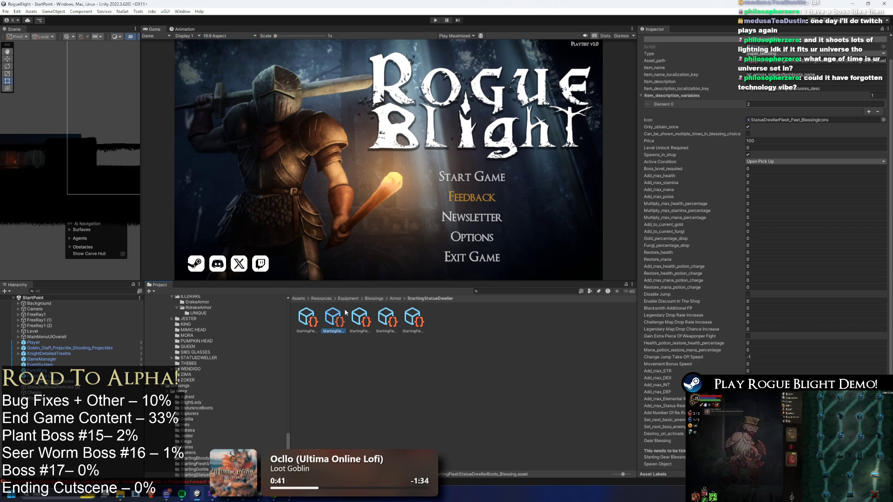
pyautogui.press('Right')
pyautogui.press('Right')
pyautogui.press('Left')
pyautogui.press('Left')
pyautogui.press('Left')
pyautogui.press('Right')
pyautogui.press('Right')
pyautogui.press('Right')
pyautogui.press('Right')
pyautogui.press('Left')
pyautogui.press('Left')
pyautogui.press('Left')
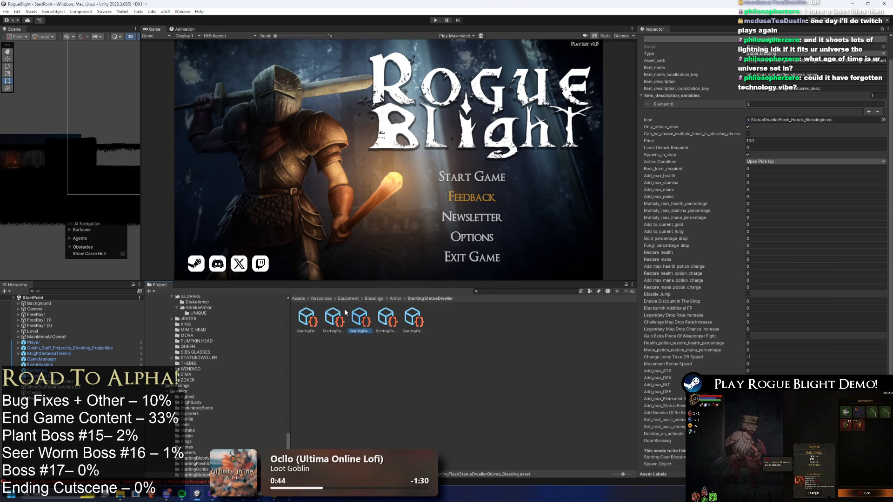
pyautogui.press('Right')
pyautogui.press('Right')
pyautogui.press('Right')
pyautogui.press('Left')
pyautogui.press('Left')
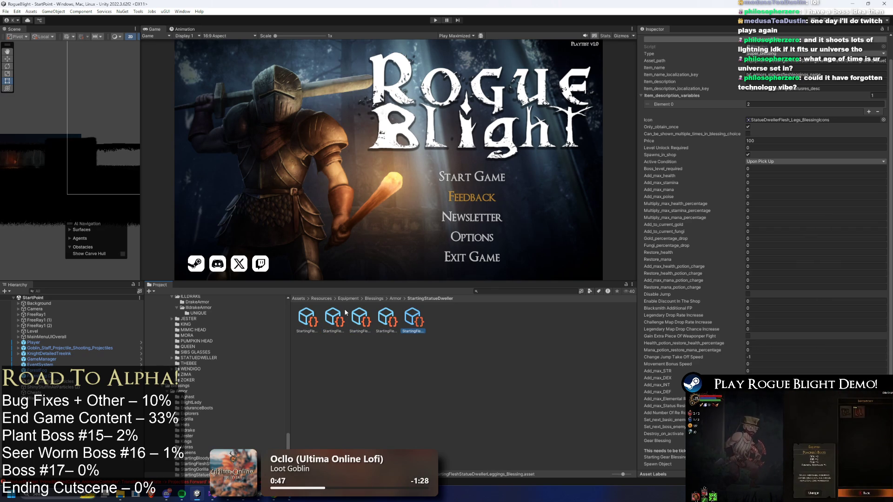
pyautogui.press('Left')
pyautogui.press('Left')
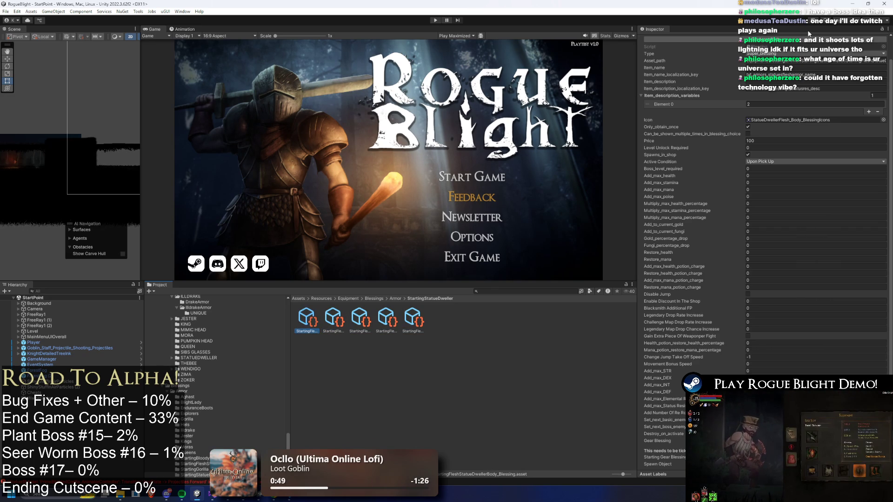
# Step: Confirm Boots uses the StatueDwellerFlesh_Feet_BlessingIcons sprite and open the Window menu
pyautogui.click(345, 321)
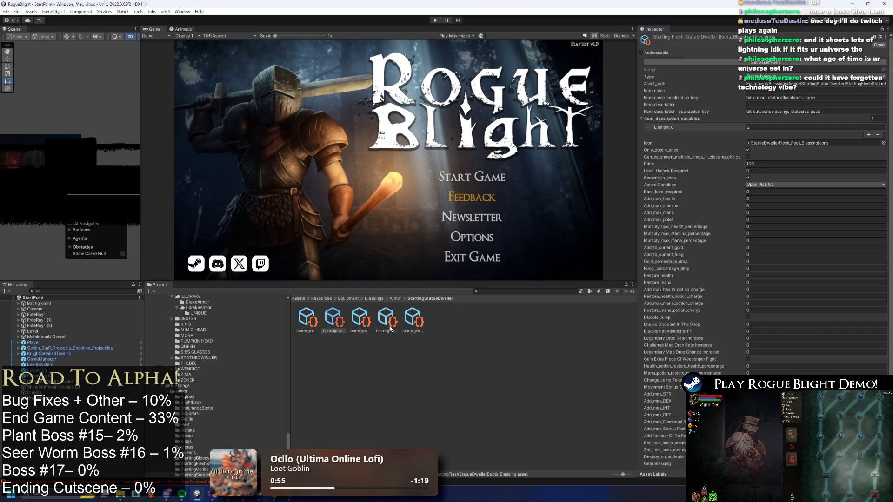
pyautogui.scroll(-2, 804, 172)
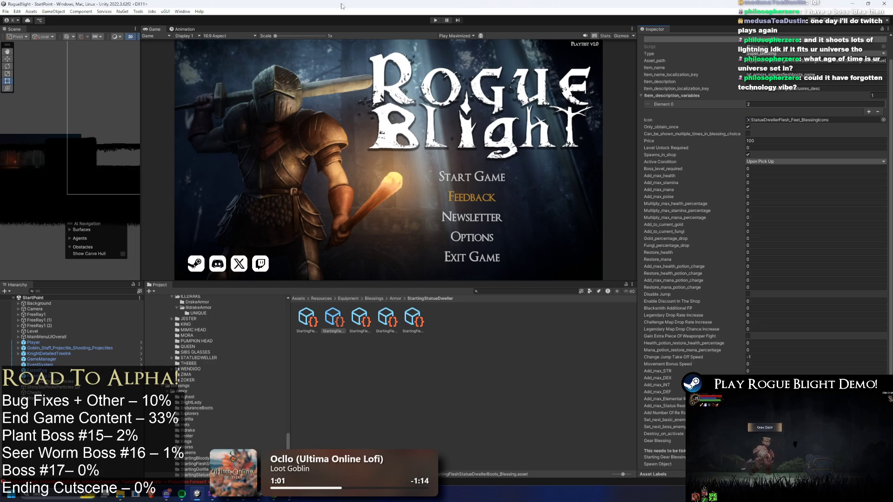
pyautogui.click(199, 11)
pyautogui.click(822, 87)
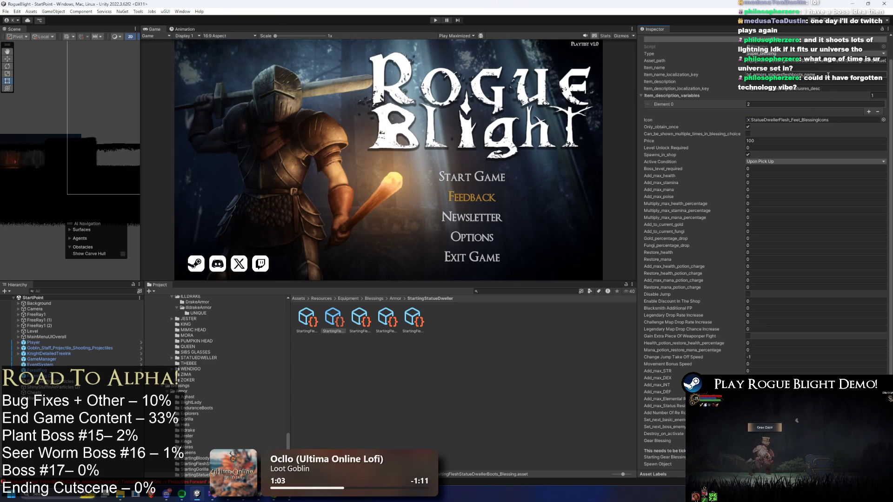
pyautogui.click(182, 11)
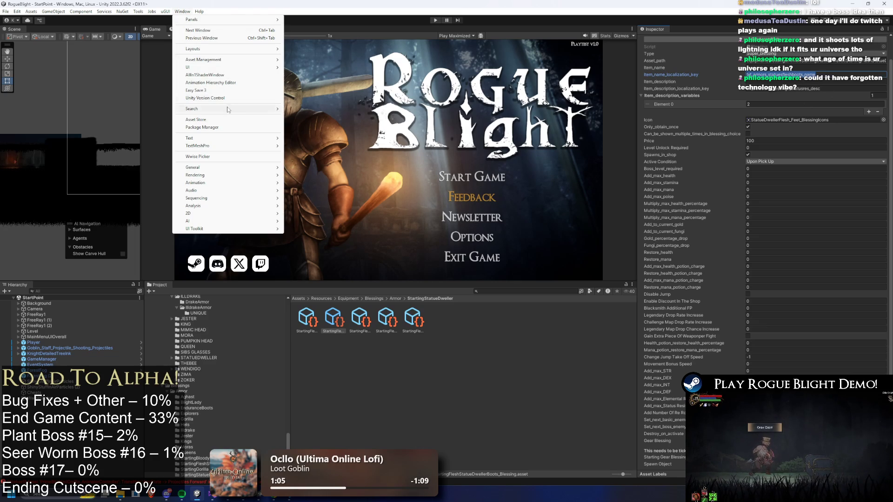
pyautogui.moveTo(255, 61)
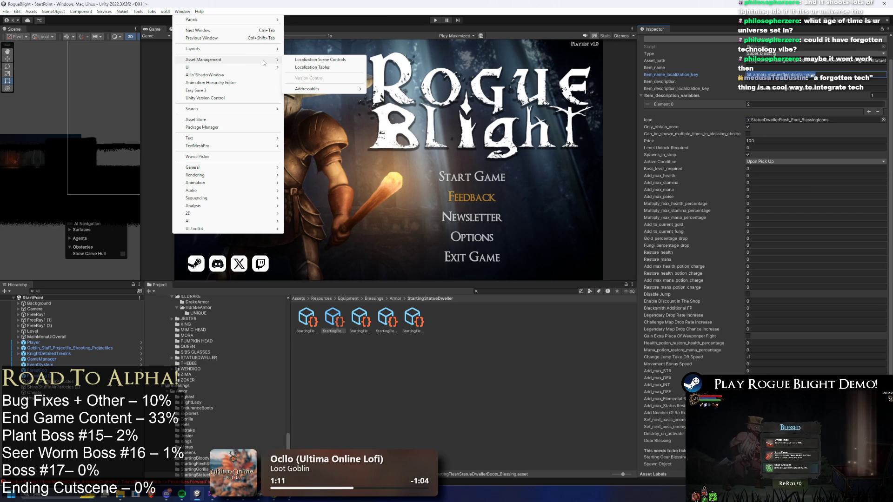
pyautogui.click(326, 67)
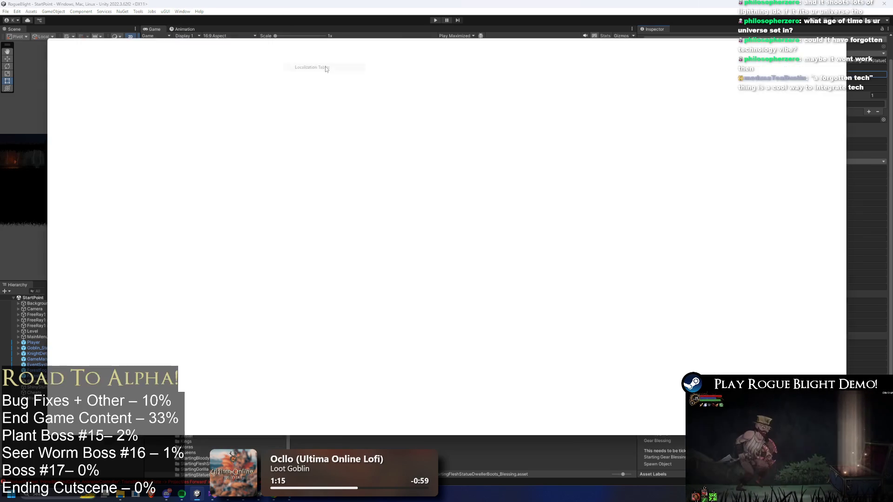
pyautogui.click(445, 49)
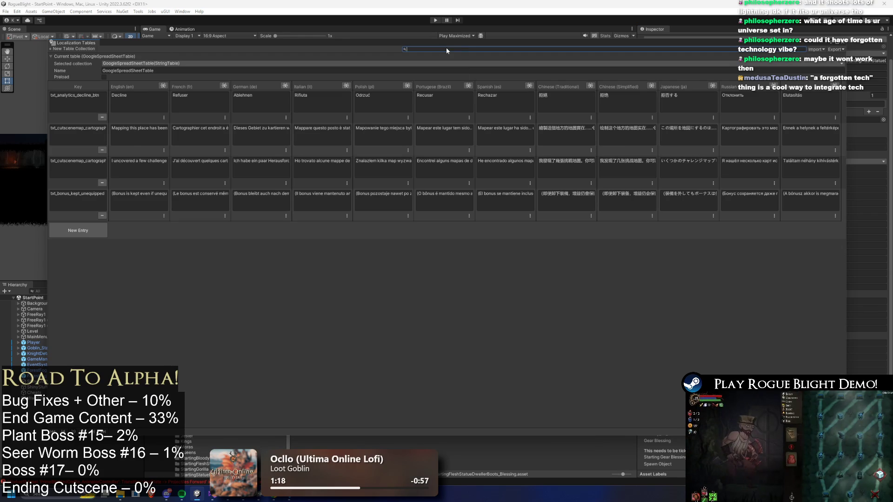
pyautogui.hotkey('ctrl', 'v')
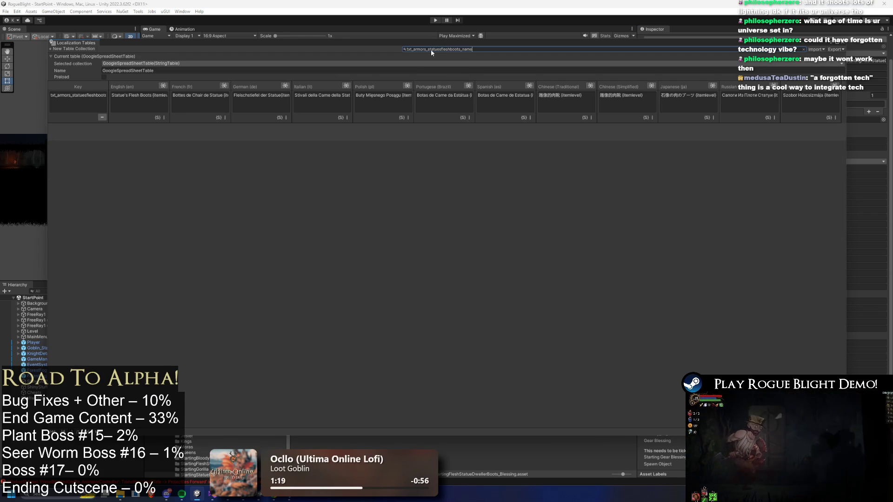
pyautogui.click(446, 49)
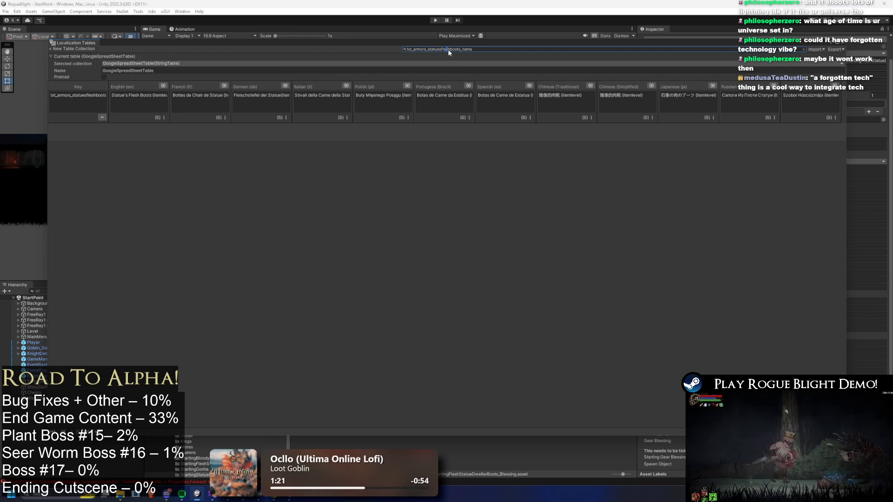
pyautogui.press('BackSpace')
pyautogui.press('BackSpace')
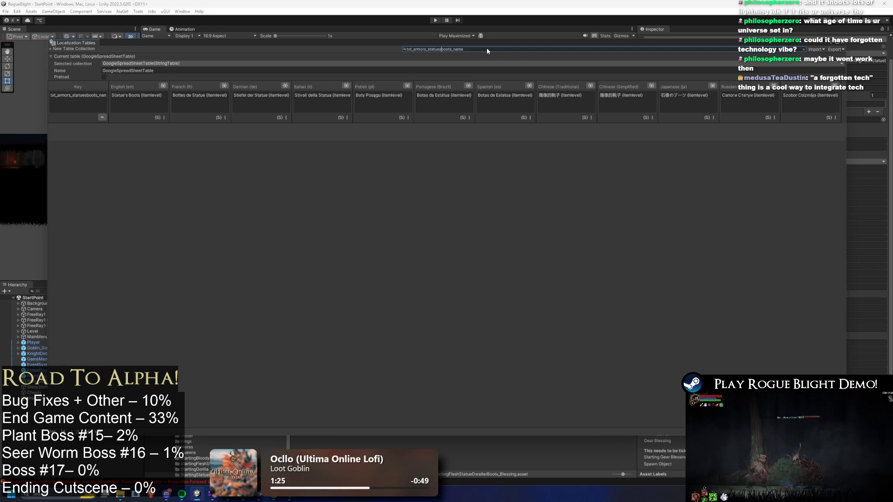
pyautogui.click(890, 59)
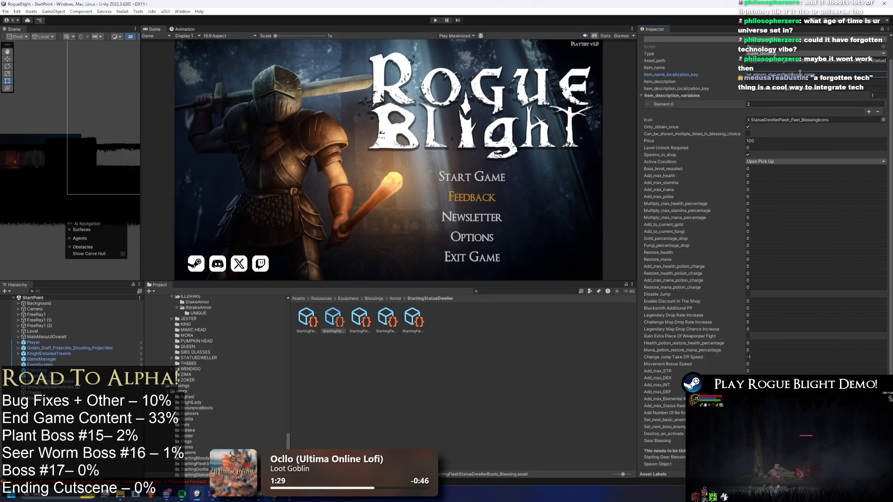
# Step: Check the Item_name_localization_key of the body, feet and head blessings
pyautogui.click(300, 325)
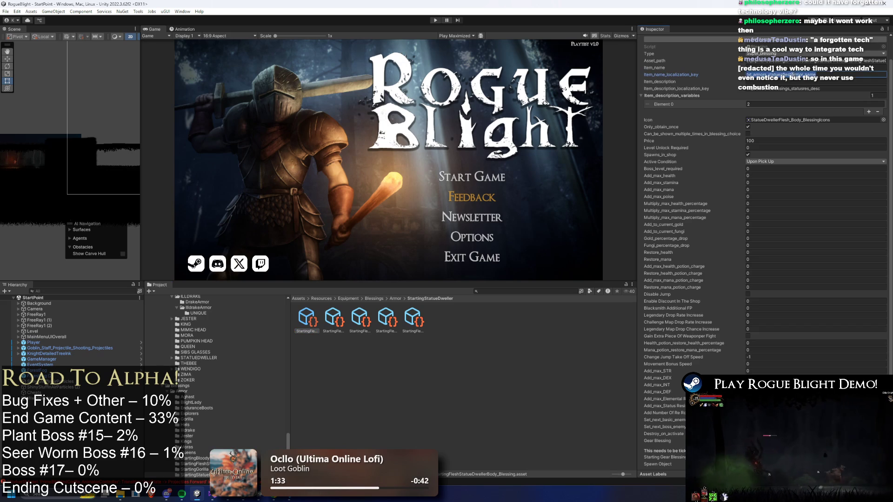
pyautogui.click(791, 74)
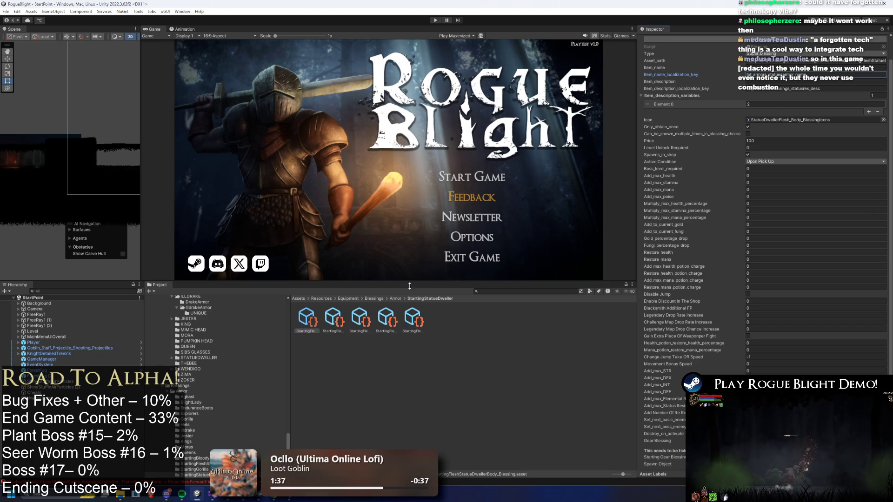
pyautogui.click(359, 320)
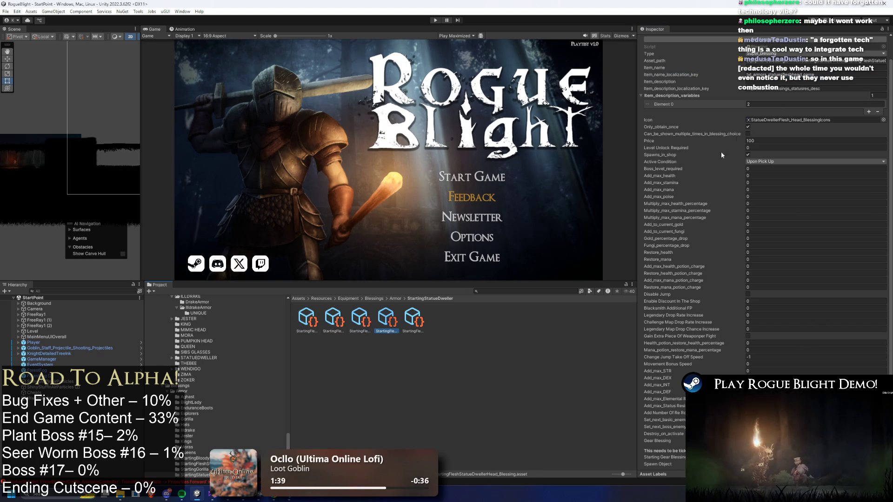
pyautogui.click(790, 74)
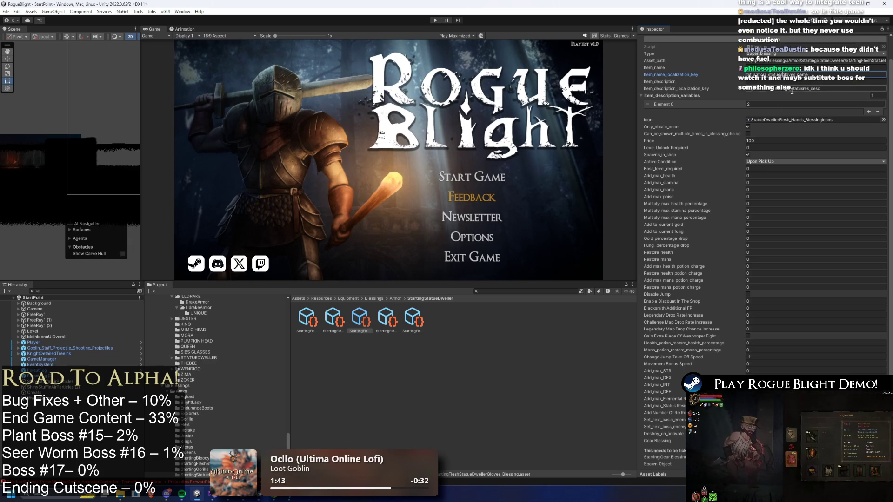
pyautogui.click(386, 320)
pyautogui.click(781, 74)
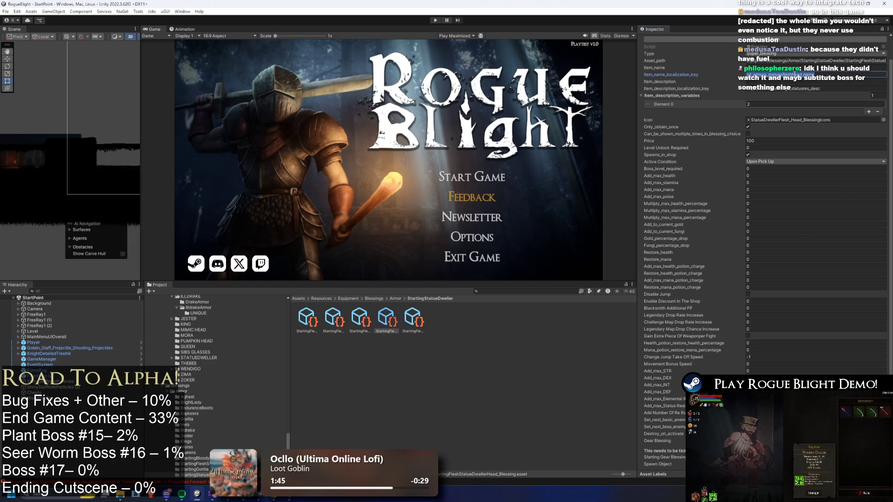
# Step: Delete 'flesh' from the leggings blessing's name key, then bring up the Body icon's sprite picker
pyautogui.click(413, 320)
pyautogui.click(781, 75)
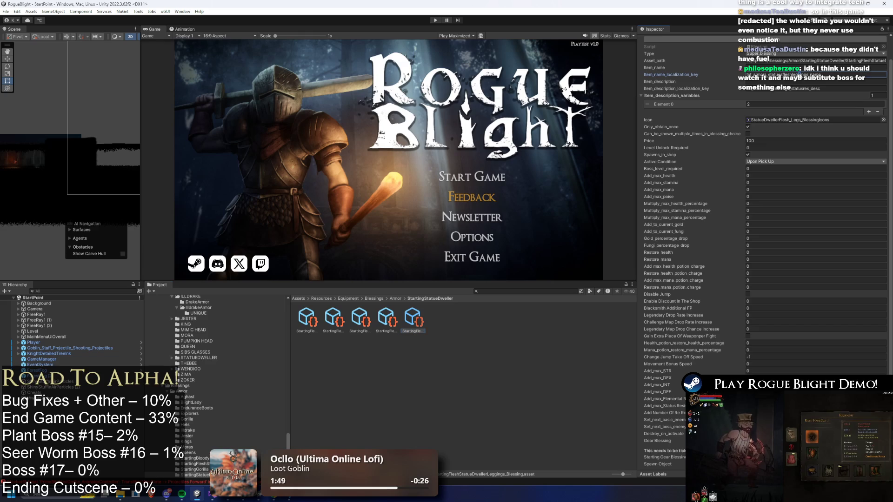
pyautogui.press('BackSpace')
pyautogui.press('BackSpace')
pyautogui.press('BackSpace')
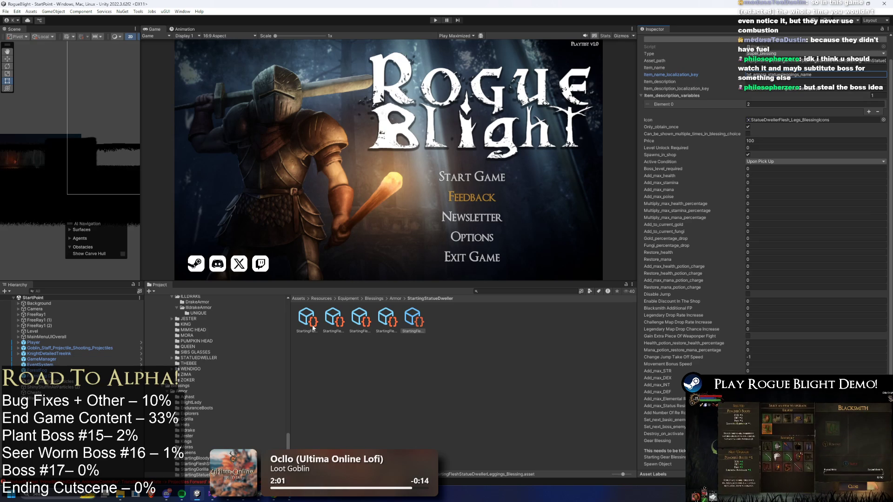
pyautogui.click(299, 319)
pyautogui.click(883, 119)
# Step: Give Body the StatueDweller_Body_BlessingIcons sprite and Boots the StatueDweller_Feet_BlessingIcons sprite
pyautogui.moveTo(704, 115)
pyautogui.mouseDown()
pyautogui.moveTo(592, 139)
pyautogui.moveTo(400, 149)
pyautogui.mouseUp()
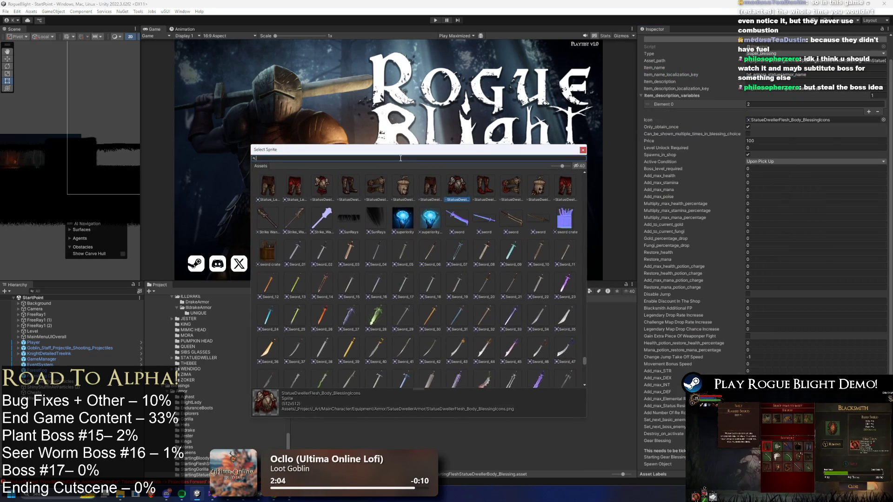
pyautogui.click(326, 191)
pyautogui.doubleClick(326, 191)
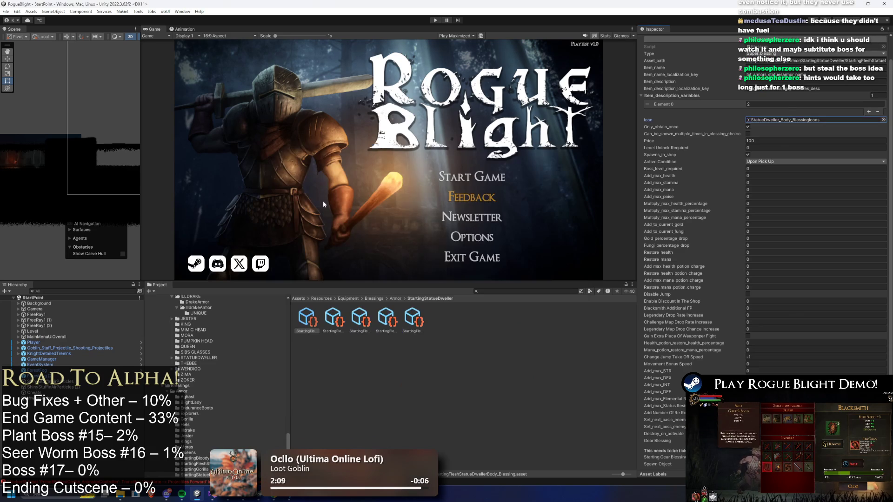
pyautogui.click(336, 324)
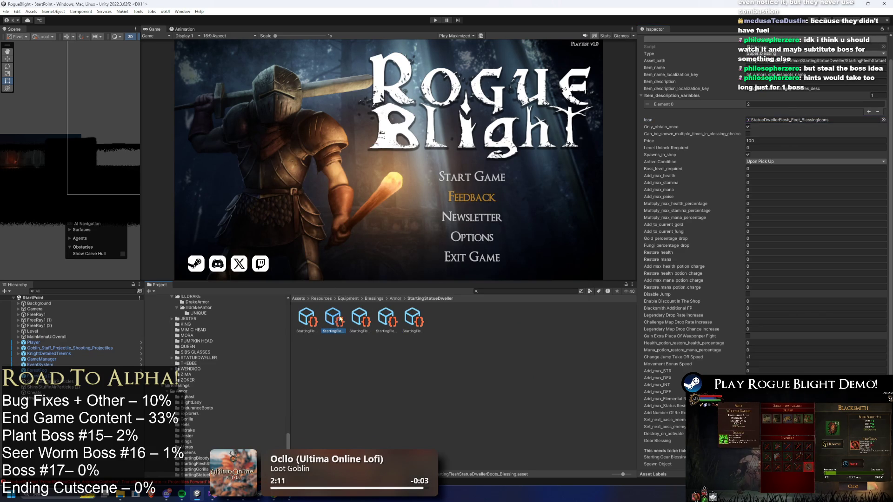
pyautogui.click(883, 120)
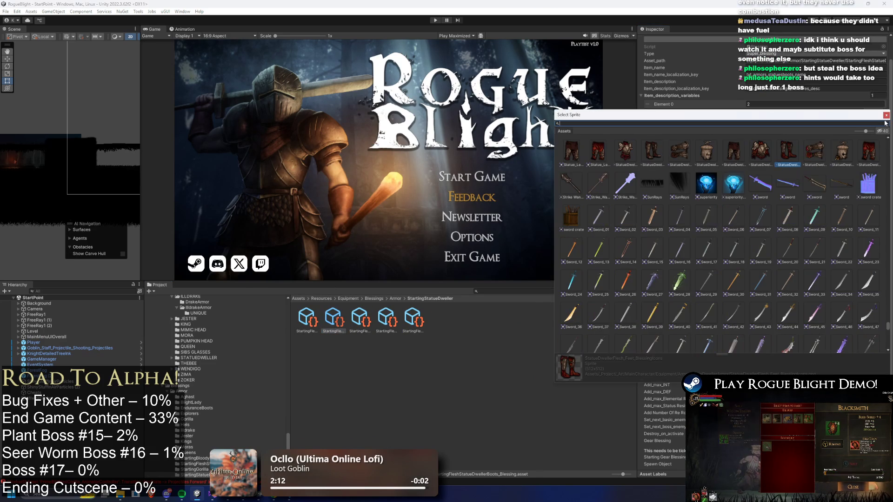
pyautogui.doubleClick(654, 154)
# Step: Give Gloves the StatueDweller_Hands_BlessingIcons sprite and Head the StatueDweller_Head_BlessingIcons sprite
pyautogui.click(360, 319)
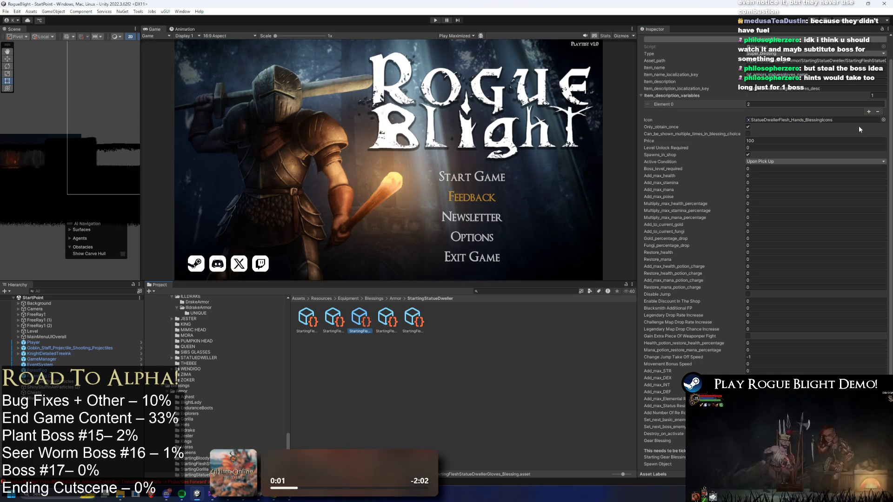
pyautogui.click(883, 120)
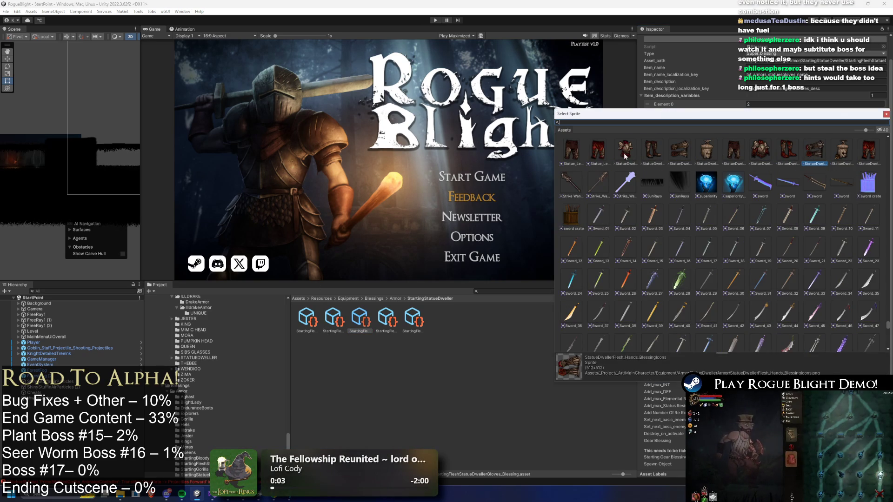
pyautogui.click(678, 152)
pyautogui.doubleClick(679, 152)
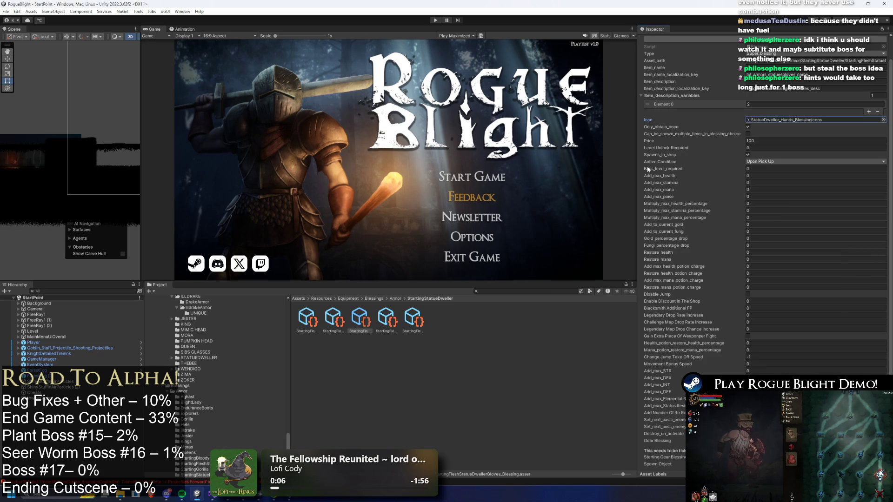
pyautogui.click(385, 320)
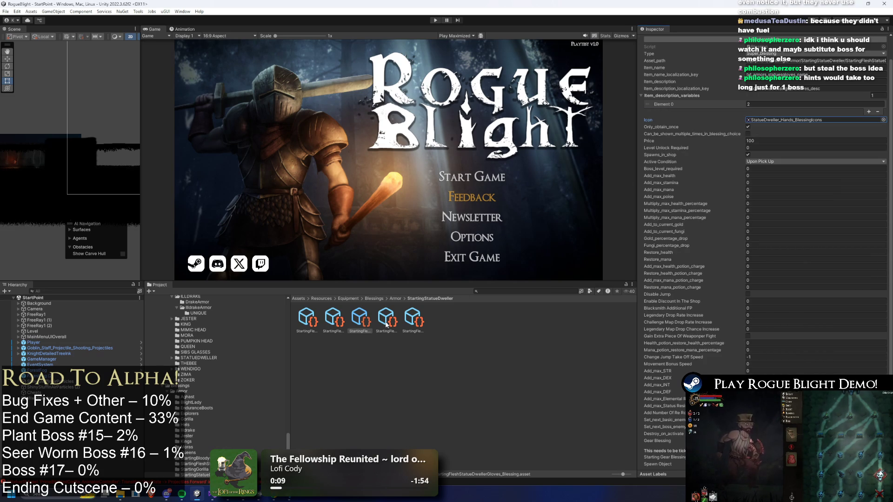
pyautogui.click(883, 120)
pyautogui.click(708, 154)
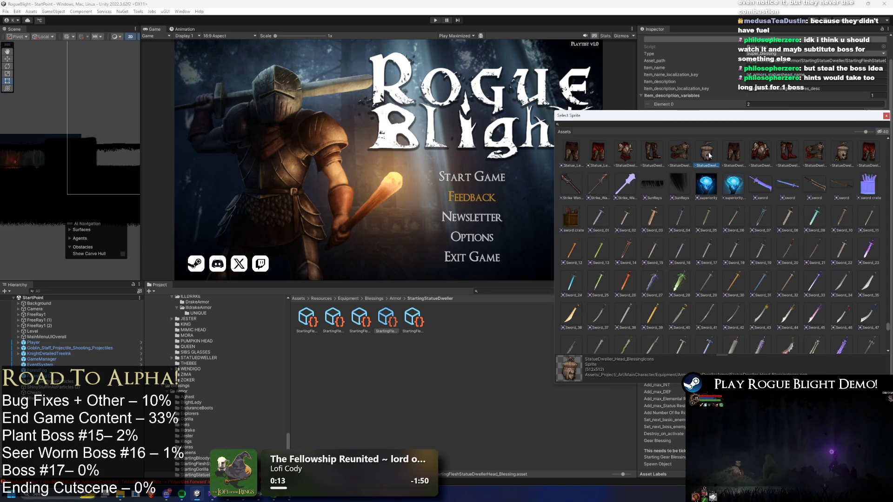
pyautogui.doubleClick(708, 153)
# Step: Set the Leggings icon to Statue_Legs_Icon and recheck the Body blessing
pyautogui.click(412, 318)
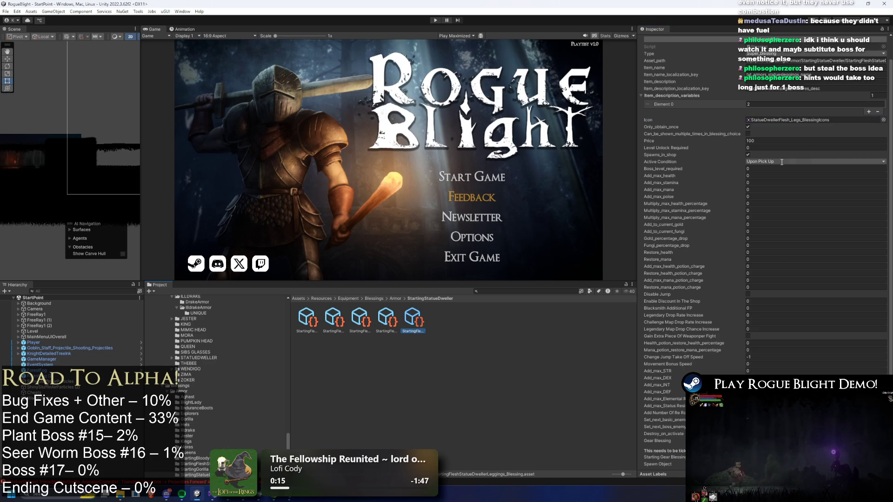
pyautogui.click(883, 120)
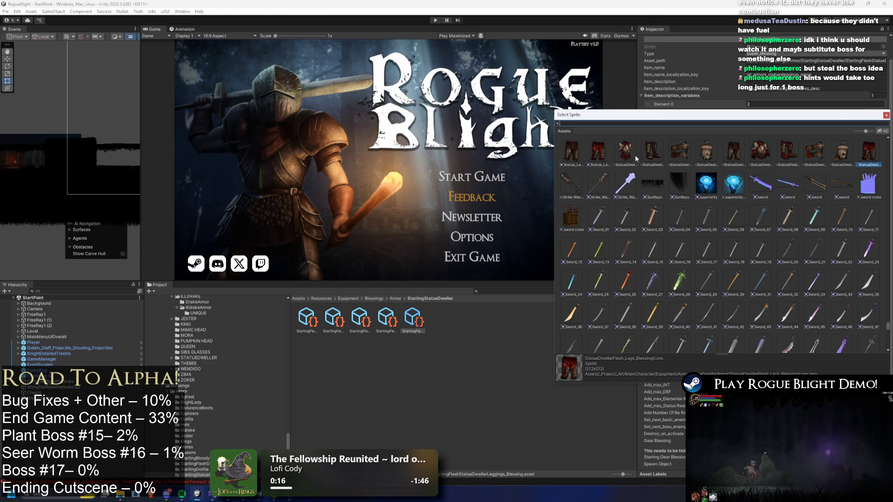
pyautogui.click(568, 154)
pyautogui.doubleClick(568, 153)
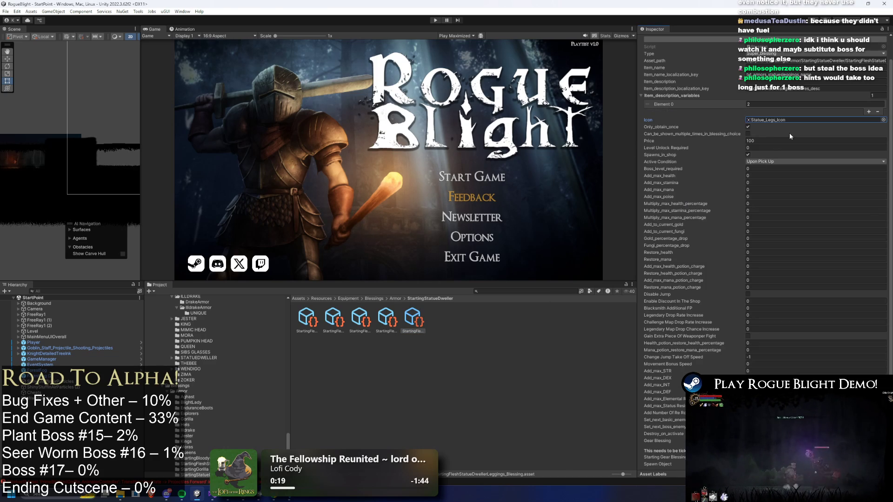
pyautogui.scroll(2, 779, 153)
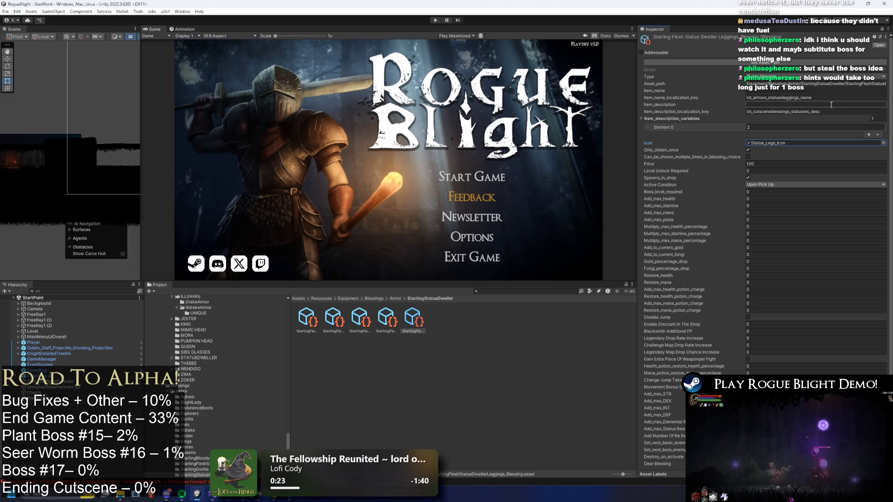
pyautogui.click(307, 320)
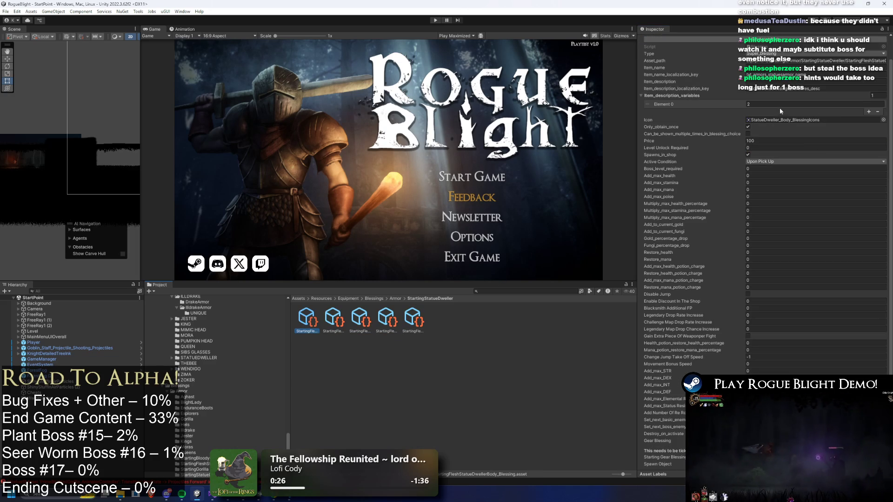
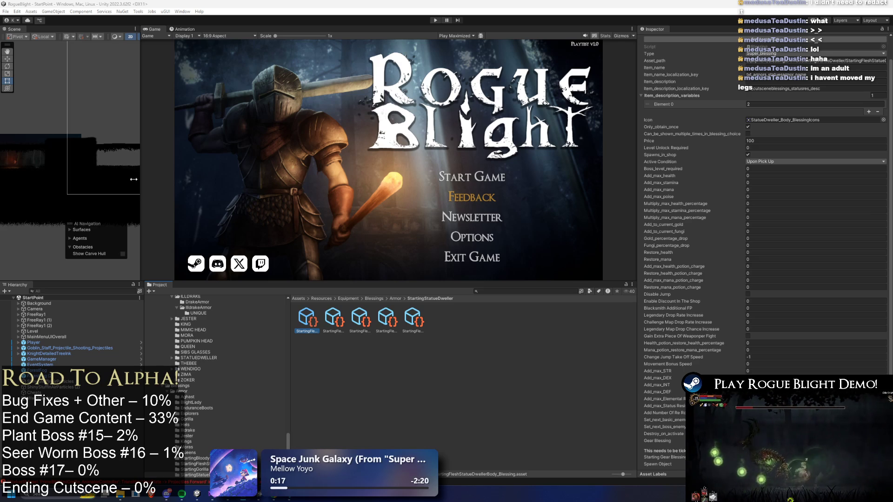
# Step: Check the Body blessing's Gold_percentage_drop and Add_to_current_gold fields, then view the Boots blessing
pyautogui.click(820, 238)
pyautogui.click(776, 224)
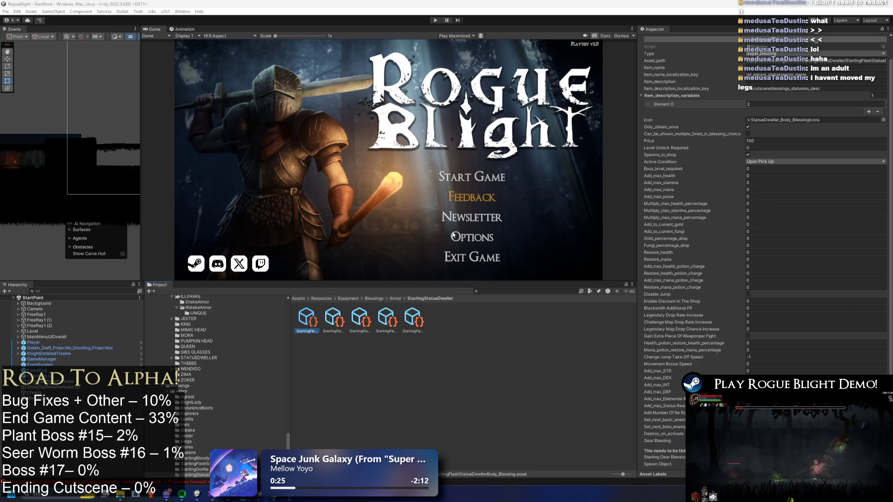
pyautogui.scroll(1, 776, 183)
pyautogui.press('Right')
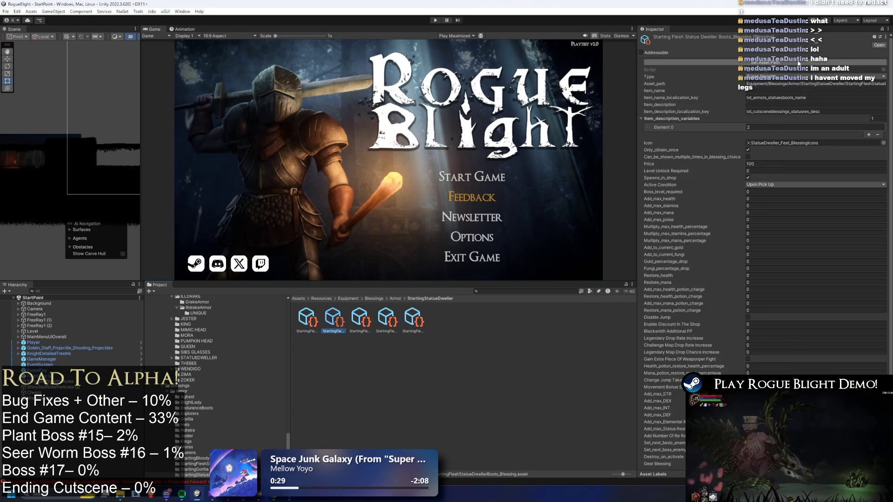
pyautogui.click(422, 277)
# Step: Step through the Gloves, Boots and Body blessings, then bring up the Windows search
pyautogui.click(359, 319)
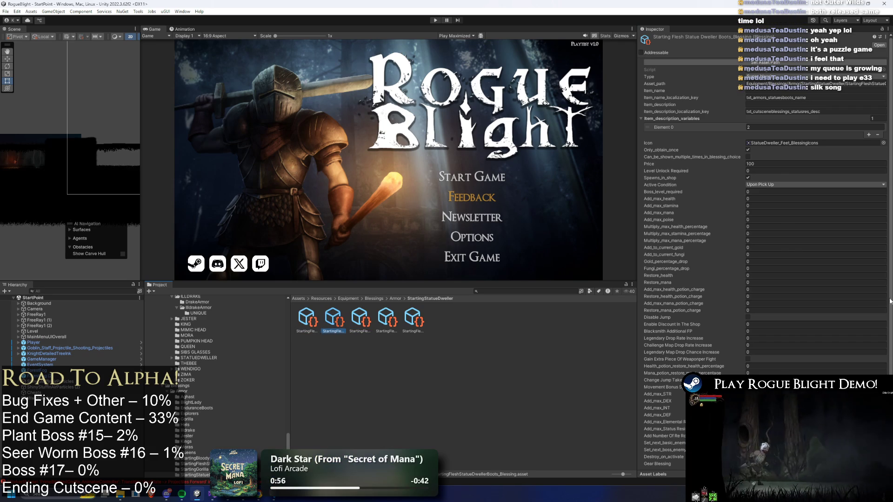
pyautogui.press('Right')
pyautogui.press('Right')
pyautogui.press('Left')
pyautogui.press('Left')
pyautogui.press('Left')
pyautogui.press('Left')
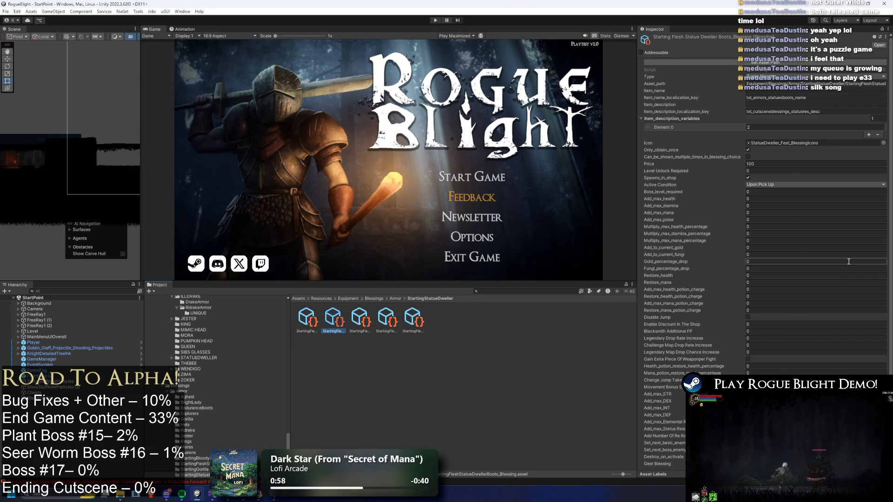
pyautogui.press('Right')
pyautogui.press('Left')
pyautogui.click(777, 61)
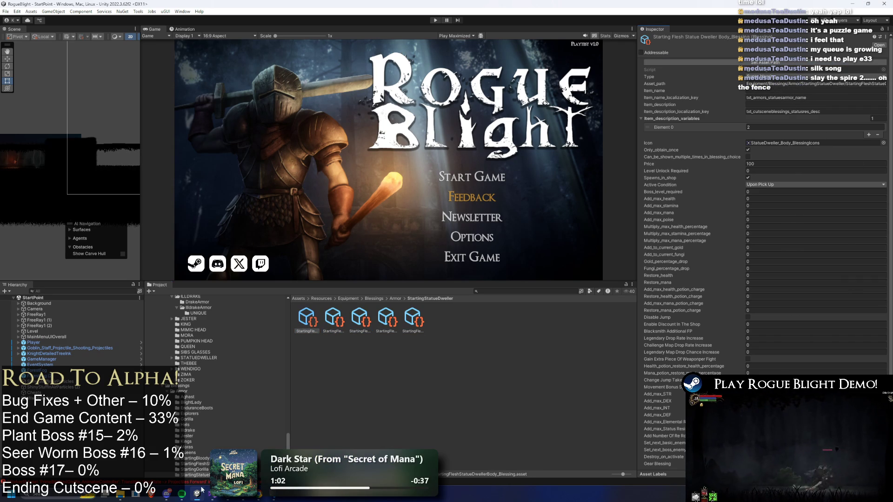
pyautogui.press('super')
# Step: Launch Steam via search and clear the game library search
pyautogui.write('steam')
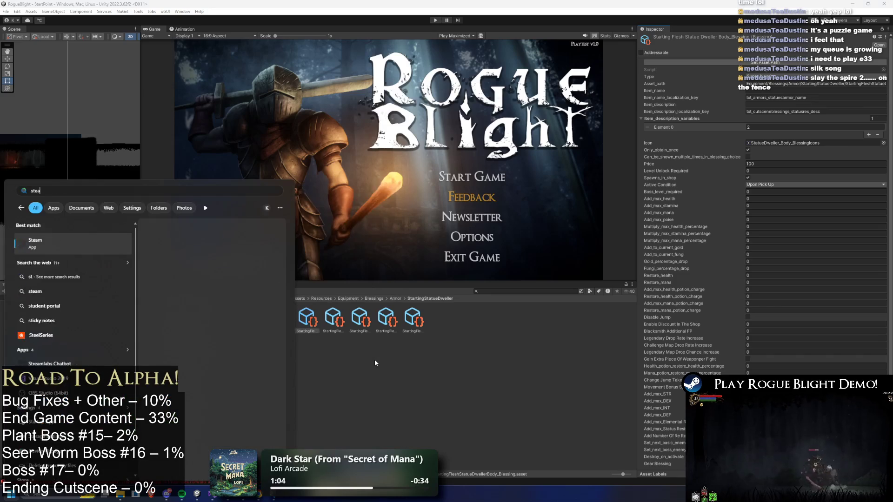
pyautogui.press('Return')
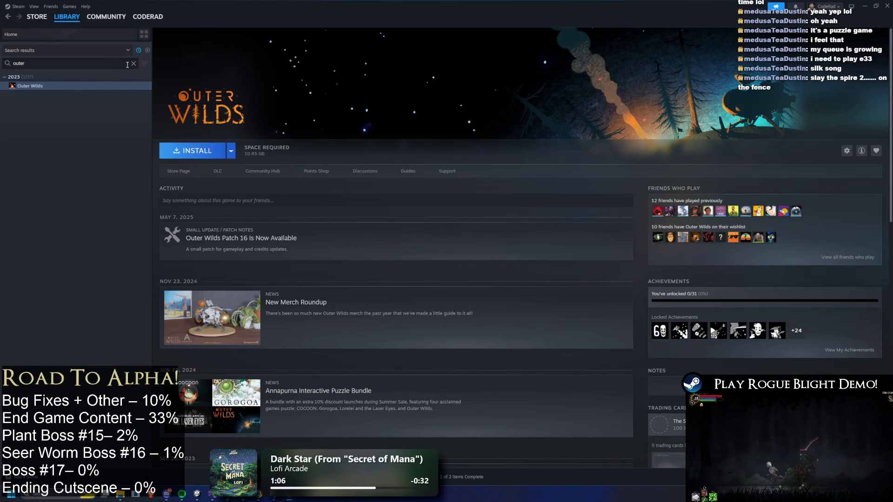
pyautogui.click(133, 63)
pyautogui.scroll(10, 108, 161)
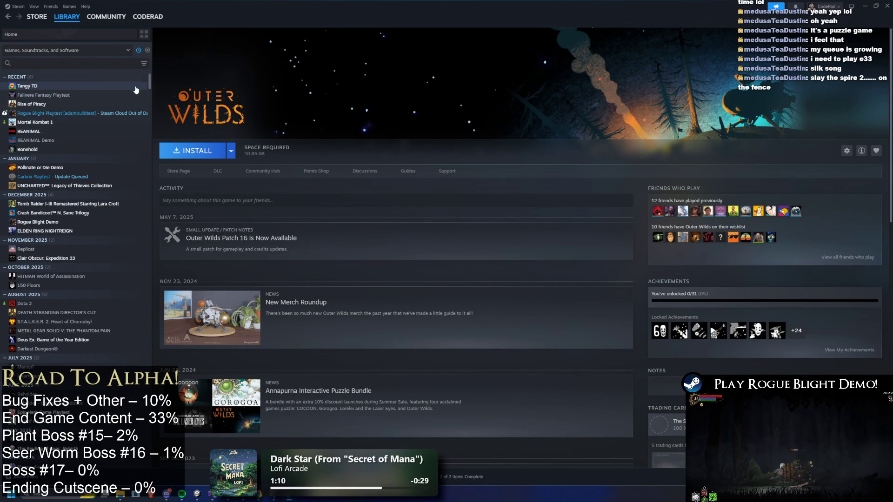
# Step: Search the library for 'exp', view Clair Obscur: Expedition 33, then close Steam
pyautogui.click(76, 65)
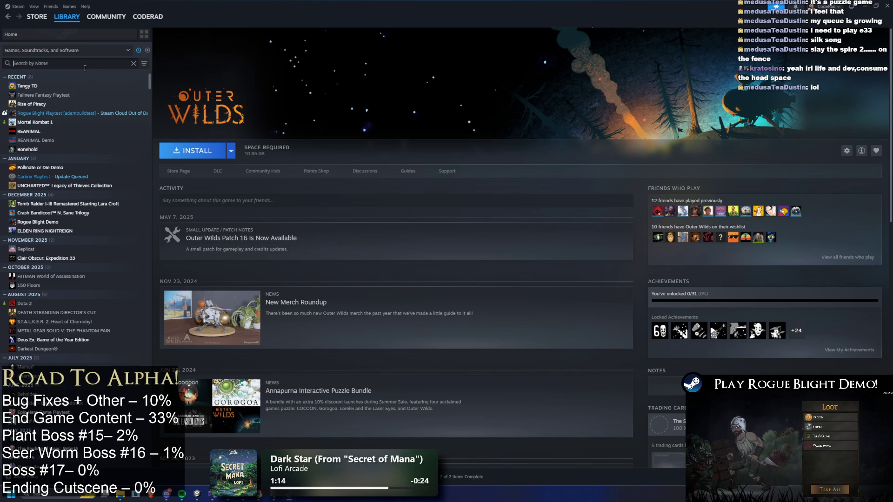
pyautogui.write('exp')
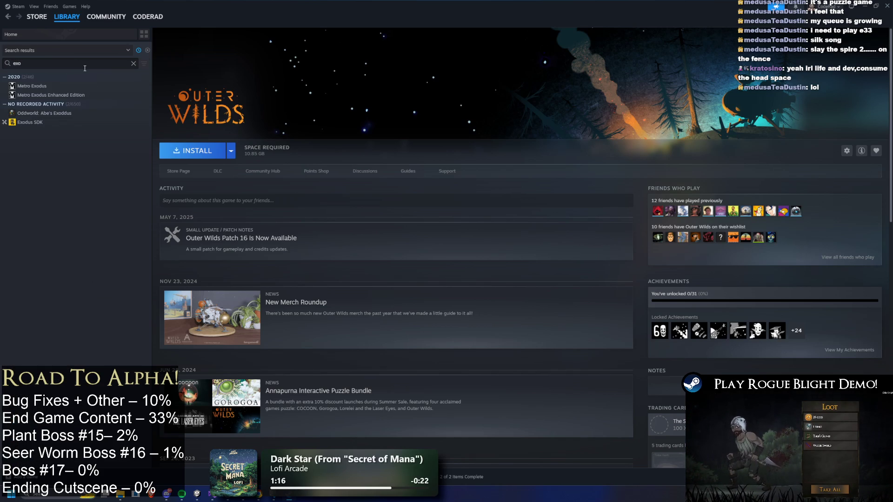
pyautogui.click(65, 86)
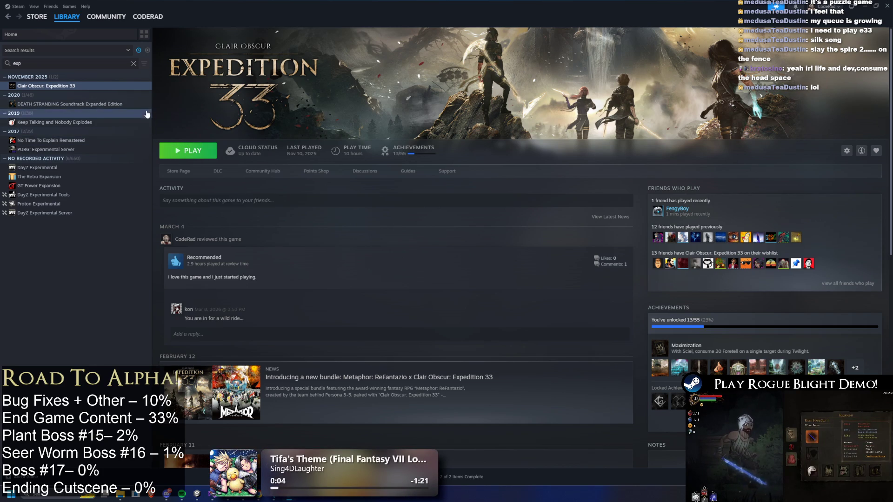
pyautogui.click(134, 63)
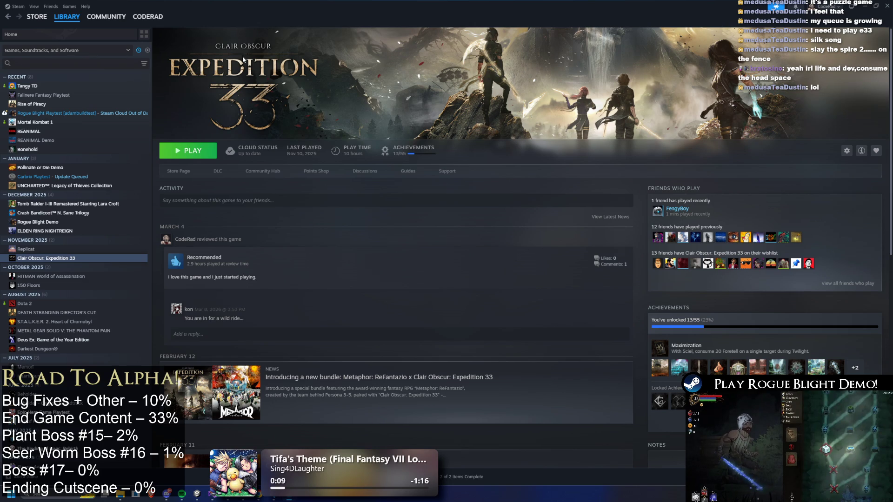
pyautogui.click(883, 7)
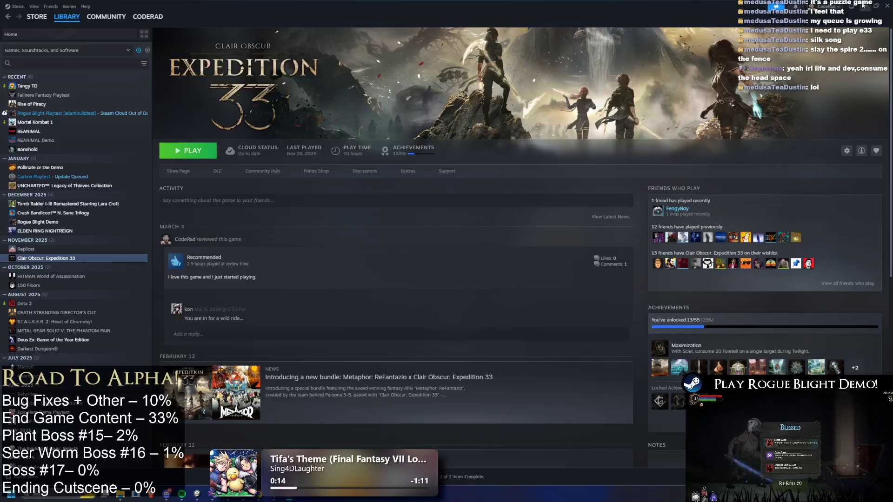
pyautogui.scroll(-1, 764, 359)
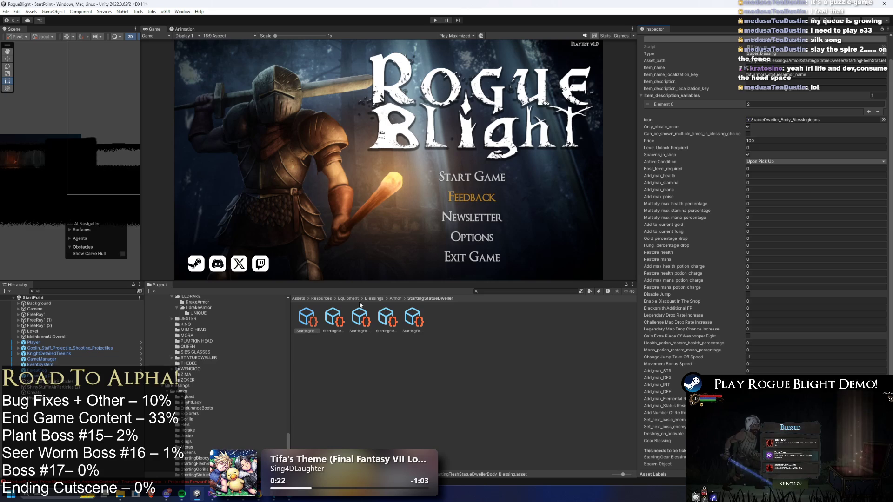
pyautogui.click(347, 312)
pyautogui.press('Right')
pyautogui.press('Right')
pyautogui.press('Right')
pyautogui.press('Left')
pyautogui.press('Left')
pyautogui.press('Left')
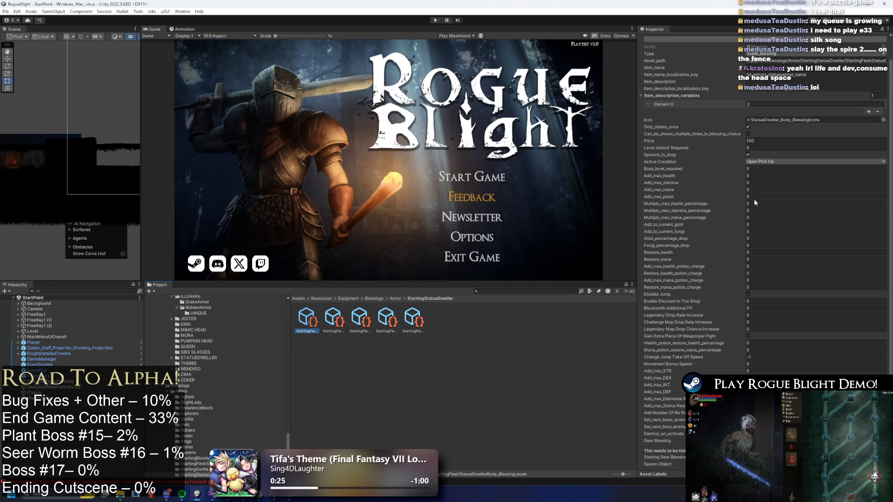
pyautogui.press('Right')
pyautogui.press('Right')
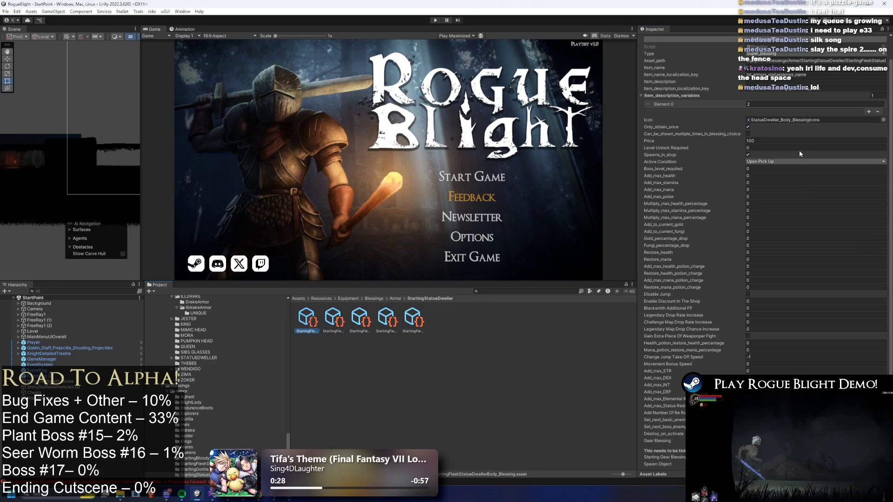
pyautogui.press('Left')
pyautogui.press('Right')
pyautogui.press('Right')
pyautogui.press('Right')
pyautogui.press('Left')
pyautogui.press('Left')
pyautogui.press('Right')
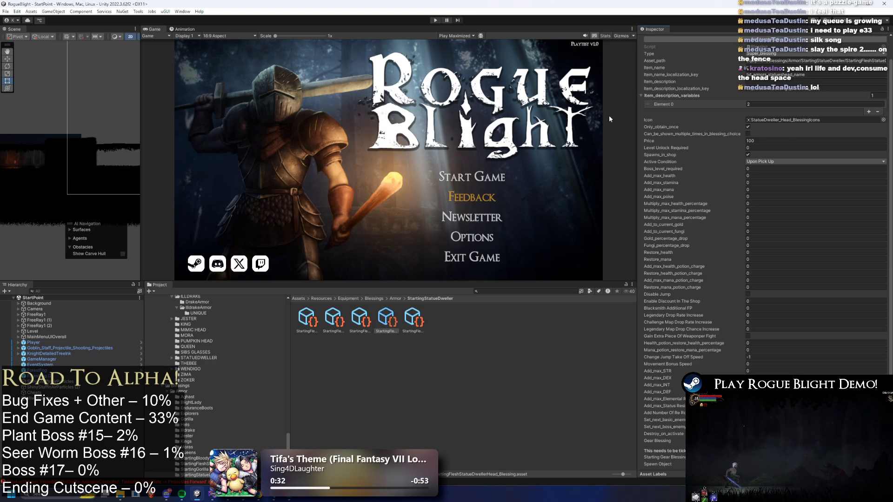
pyautogui.click(364, 312)
pyautogui.press('Right')
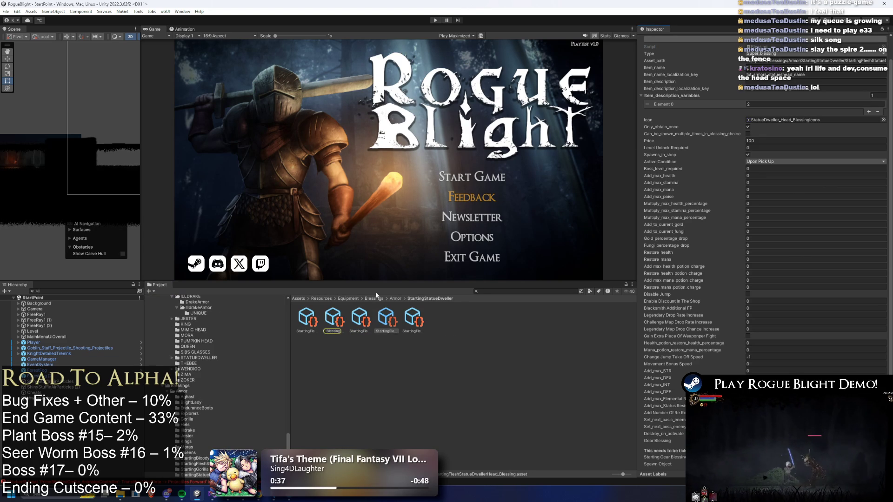
pyautogui.click(358, 314)
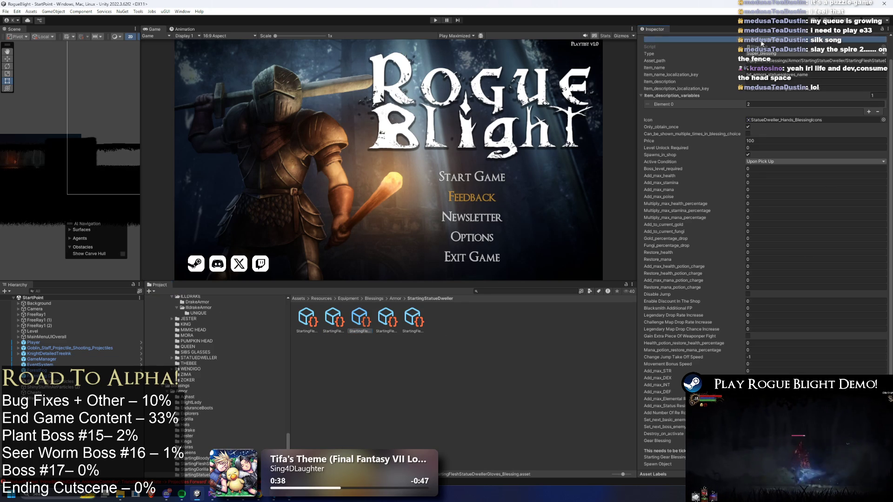
pyautogui.click(332, 318)
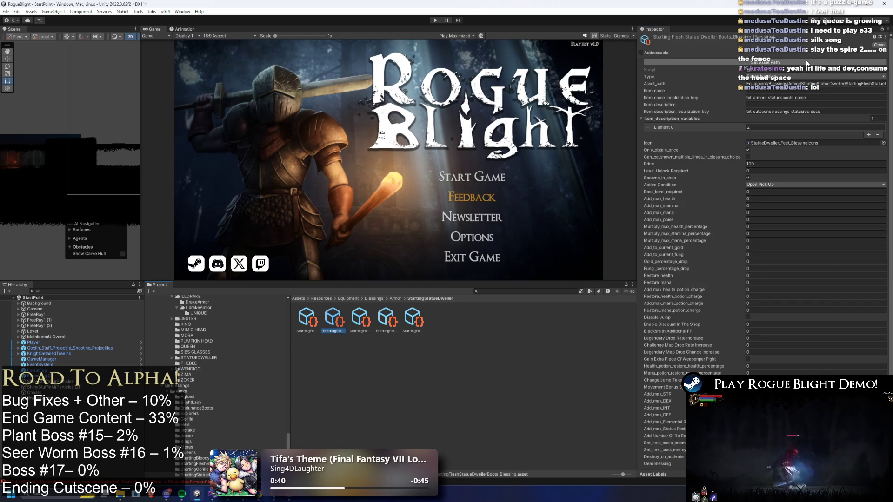
pyautogui.click(313, 319)
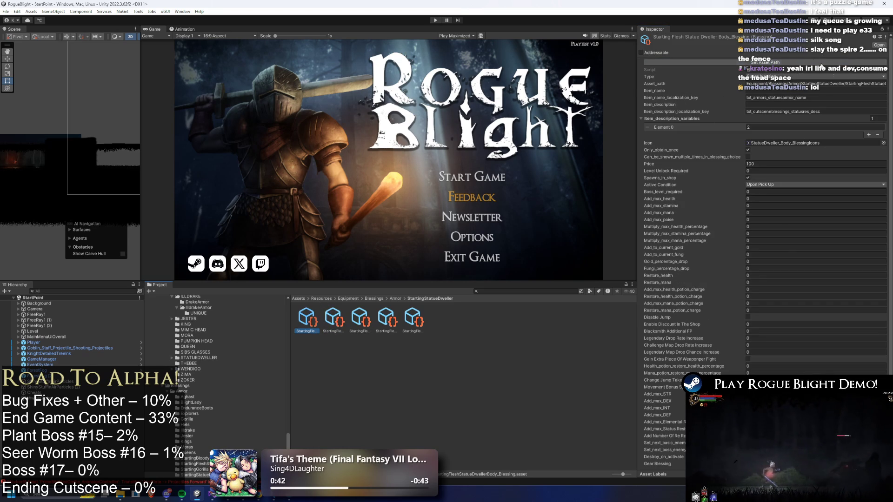
pyautogui.scroll(-1, 773, 238)
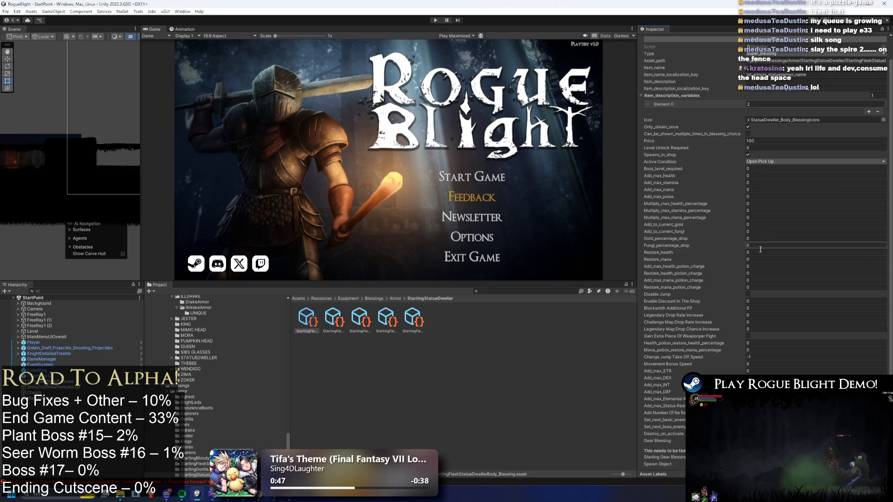
pyautogui.press('Right')
pyautogui.press('Right')
pyautogui.press('Right')
pyautogui.press('Left')
pyautogui.press('Left')
pyautogui.press('Left')
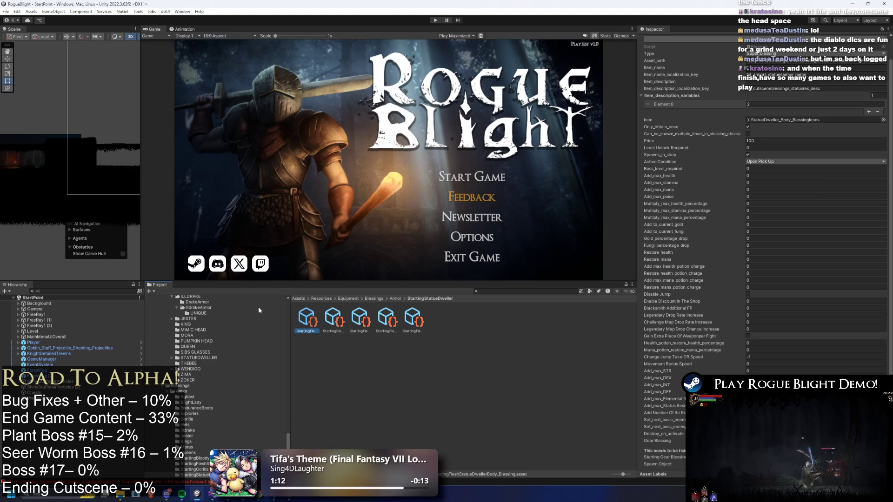
pyautogui.click(338, 321)
pyautogui.press('Right')
pyautogui.press('Right')
pyautogui.press('Left')
pyautogui.press('Left')
pyautogui.press('Right')
pyautogui.press('Right')
pyautogui.press('Left')
pyautogui.press('Left')
pyautogui.press('Left')
pyautogui.press('Right')
pyautogui.press('Right')
pyautogui.press('Right')
pyautogui.press('Right')
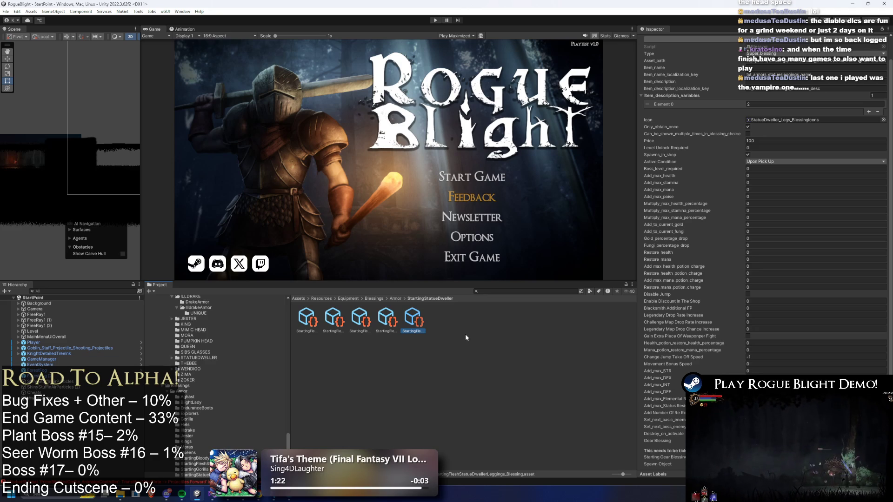
pyautogui.click(394, 325)
pyautogui.press('Left')
pyautogui.press('Left')
pyautogui.press('Left')
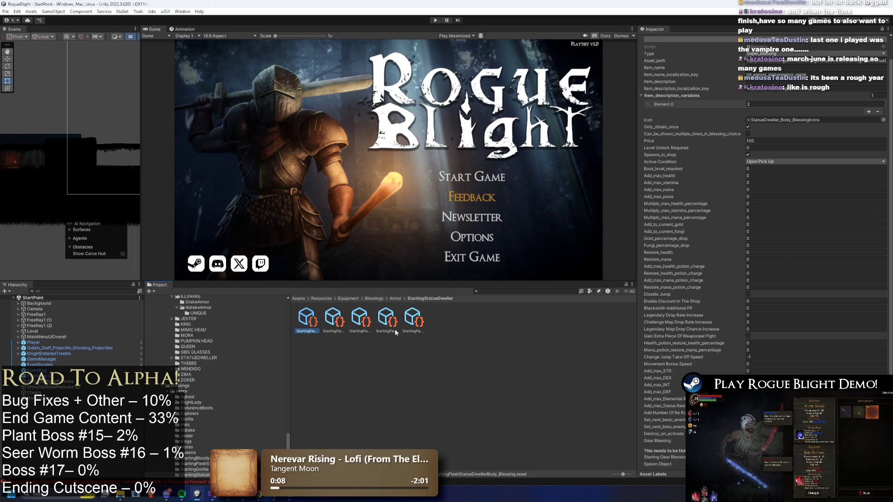
pyautogui.click(396, 299)
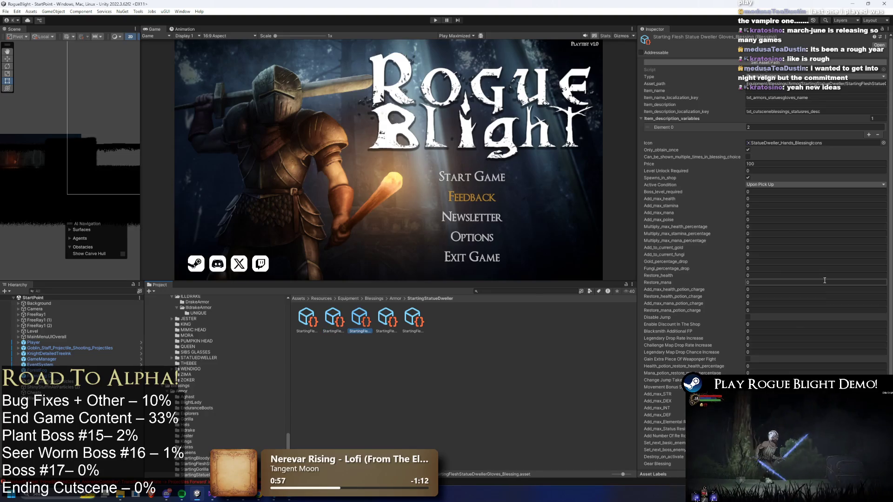
# Step: Step past the Leggings, Head, Gloves and Boots blessings to the Body blessing (price 100)
pyautogui.press('Right')
pyautogui.press('Right')
pyautogui.press('Right')
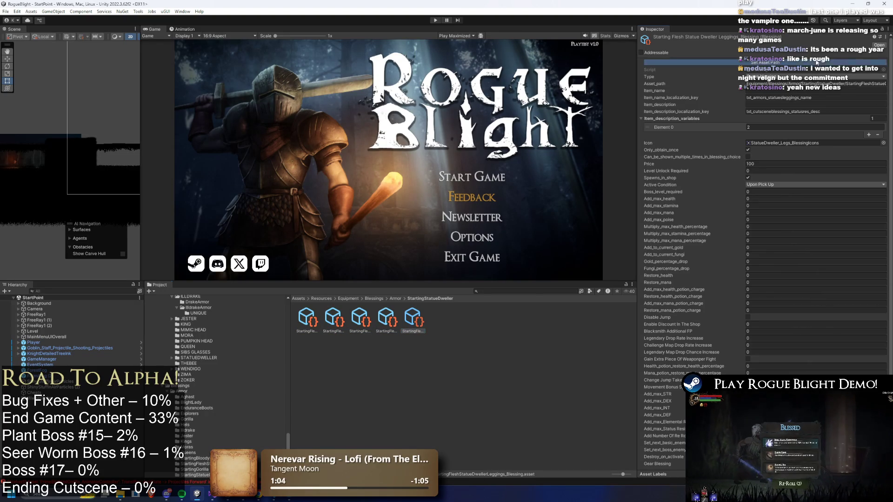
pyautogui.press('Left')
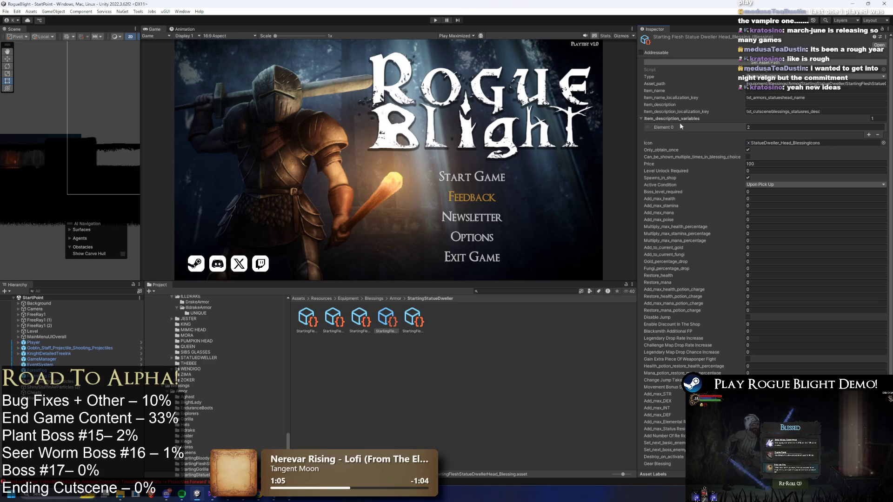
pyautogui.press('Left')
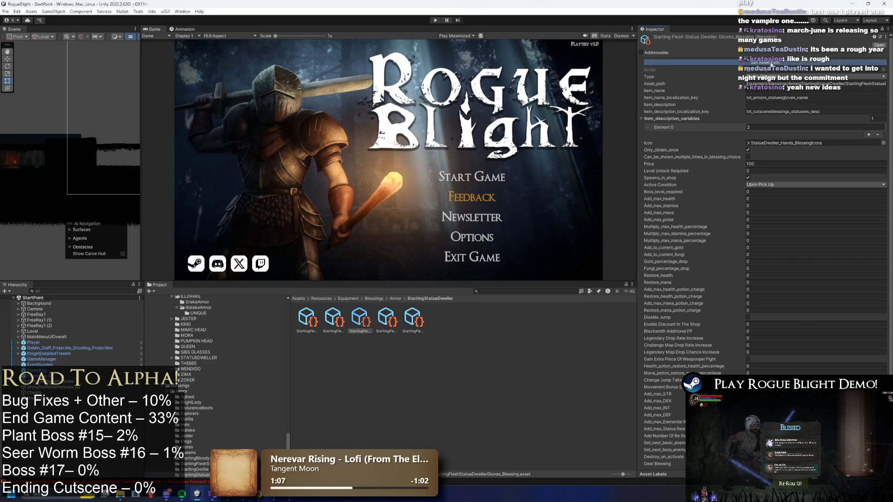
pyautogui.click(345, 317)
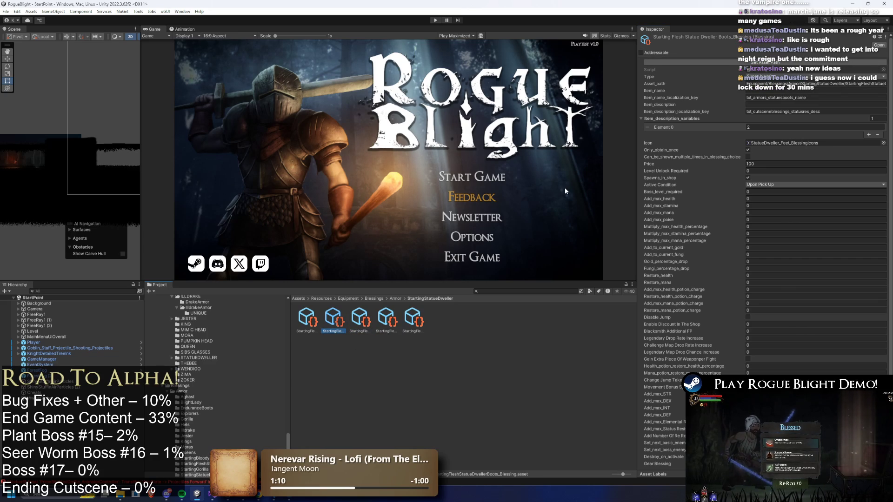
pyautogui.click(316, 324)
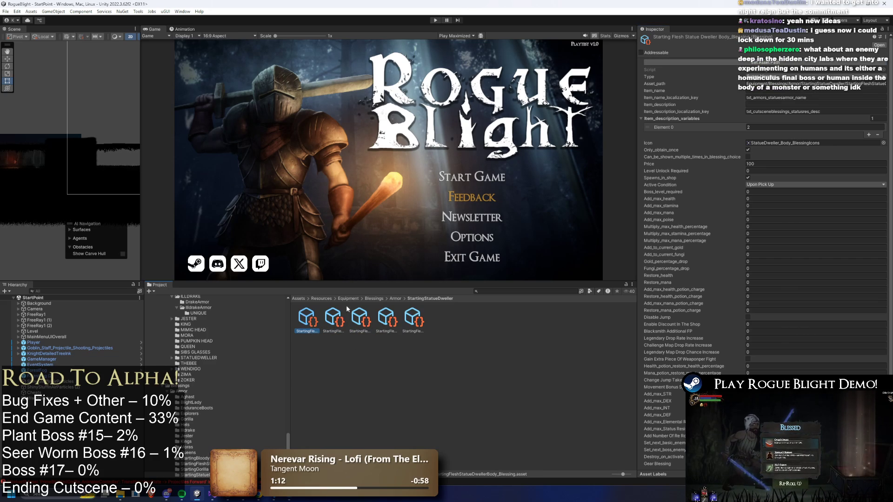
pyautogui.click(702, 103)
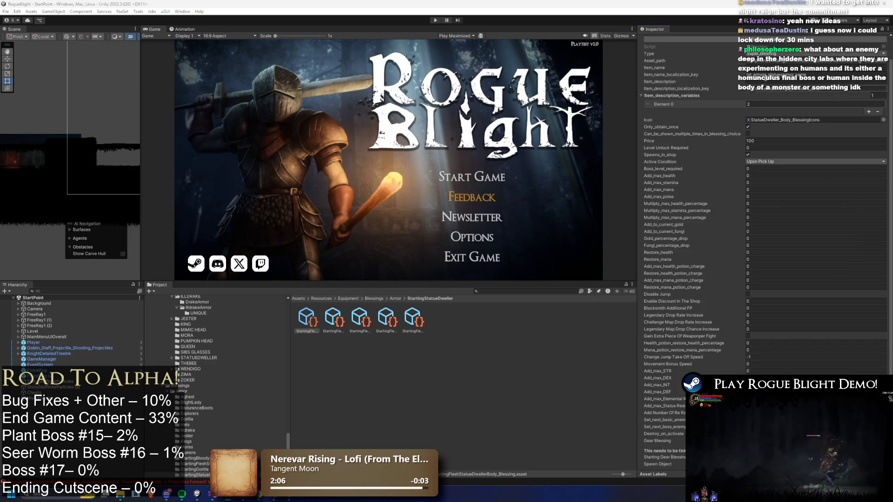
# Step: Scroll the Body blessing, view the Gloves, Boots and Leggings blessings, then go up to Armor
pyautogui.scroll(-1, 830, 149)
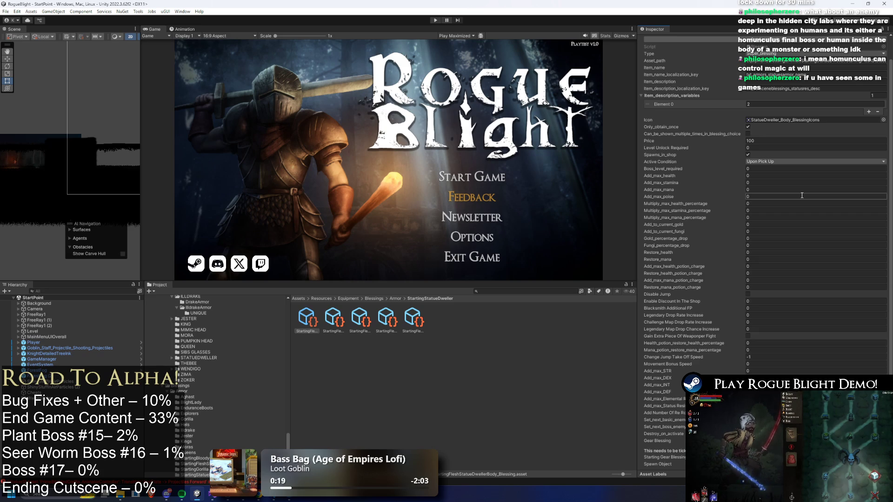
pyautogui.scroll(2, 801, 210)
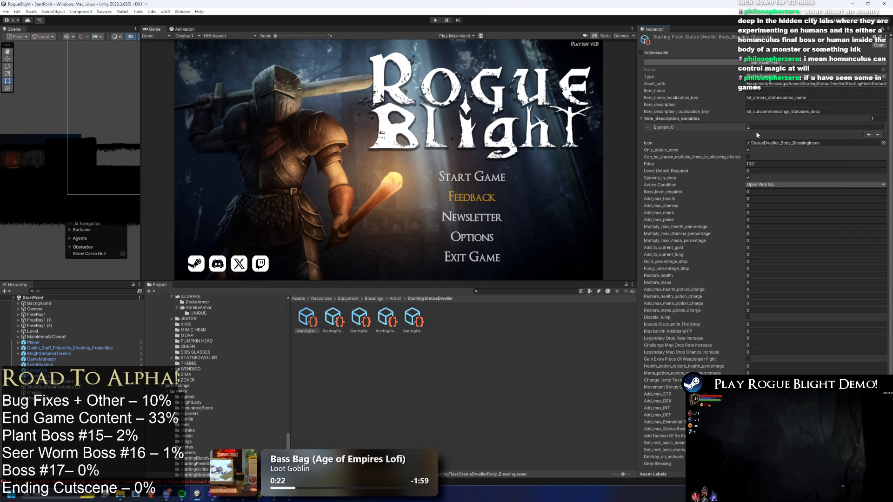
pyautogui.press('Right')
pyautogui.press('Right')
pyautogui.press('Right')
pyautogui.press('Left')
pyautogui.press('Left')
pyautogui.press('Left')
pyautogui.press('Left')
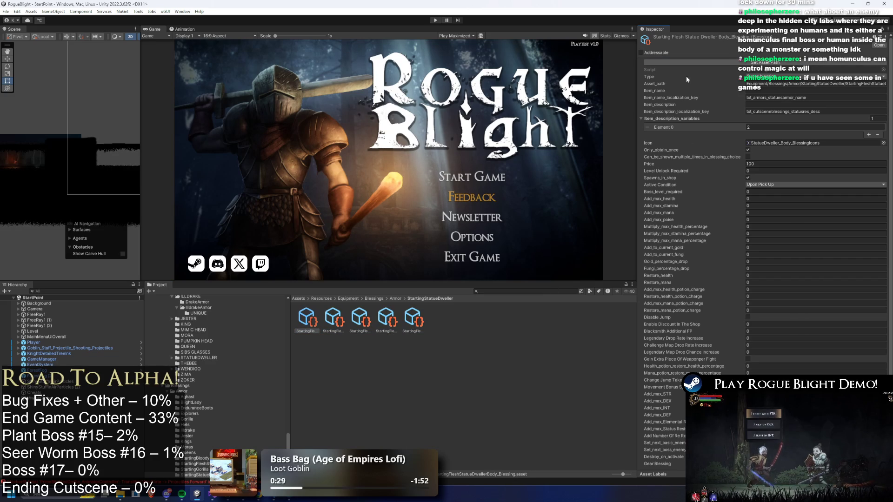
pyautogui.click(334, 311)
pyautogui.press('Right')
pyautogui.press('Right')
pyautogui.press('Left')
pyautogui.press('Left')
pyautogui.press('Right')
pyautogui.press('Right')
pyautogui.press('Right')
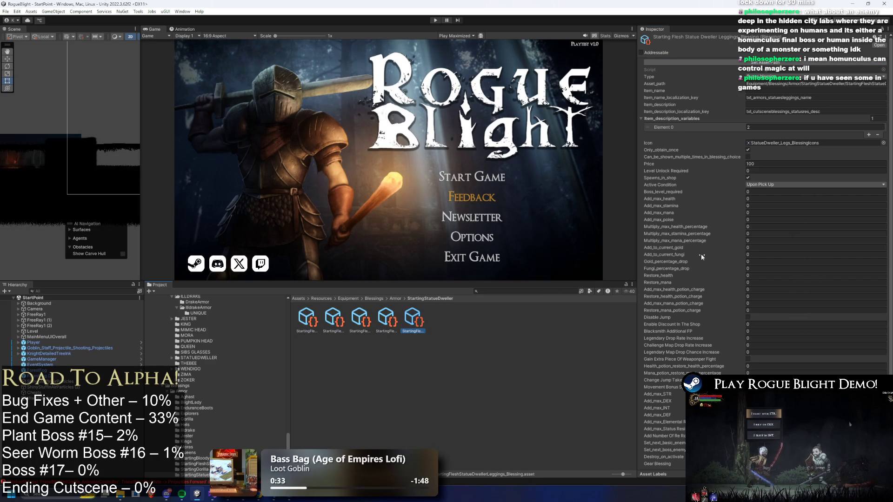
pyautogui.click(396, 299)
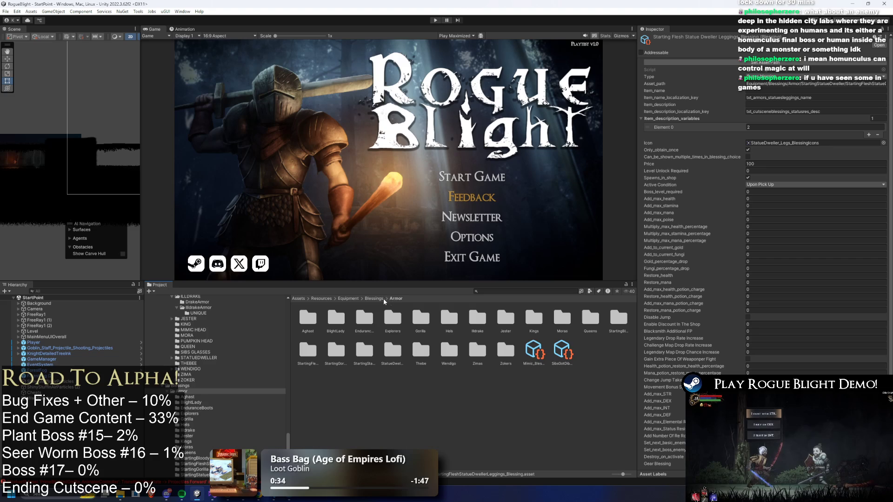
# Step: Go up to the Resources folder and search the project for 'unique'
pyautogui.click(356, 299)
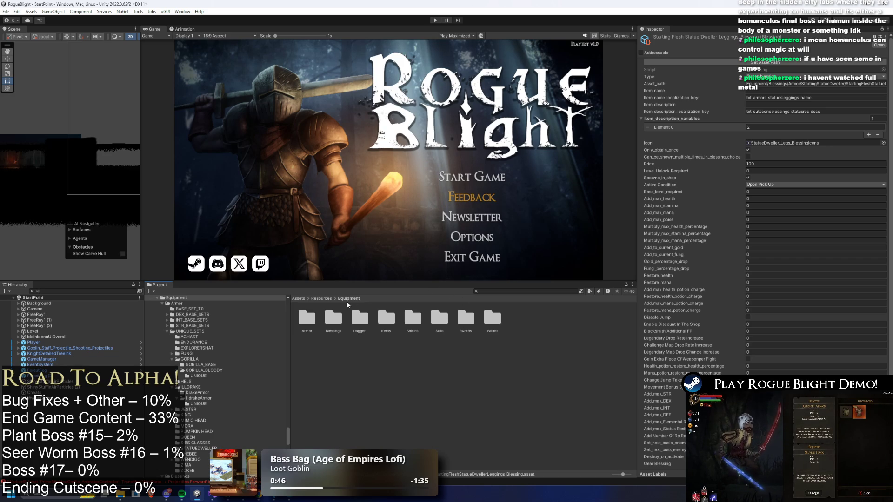
pyautogui.click(322, 298)
pyautogui.click(507, 289)
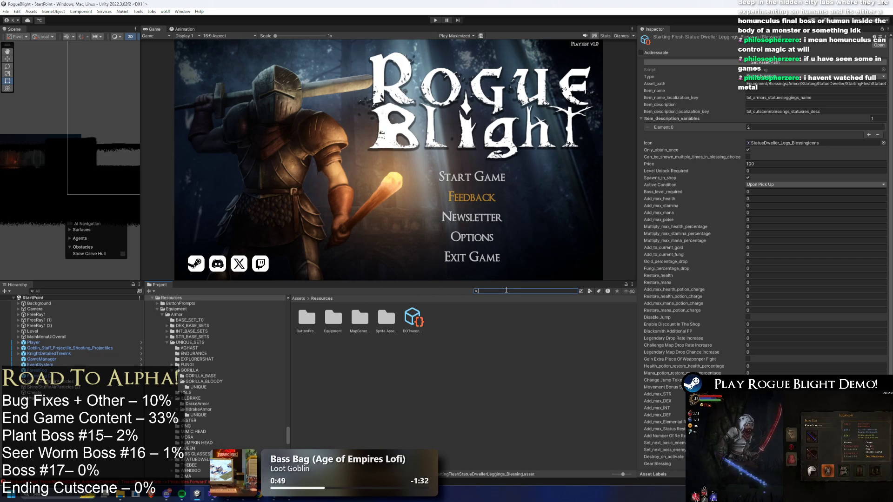
pyautogui.write('unique')
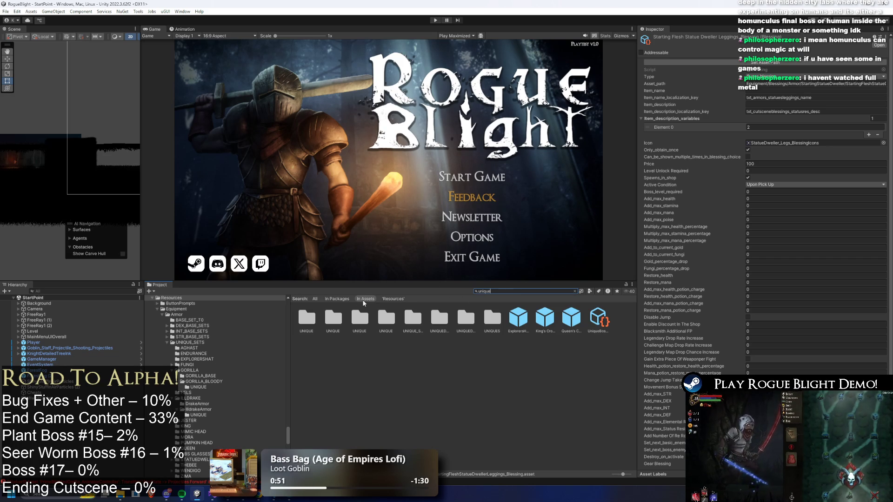
pyautogui.click(362, 318)
pyautogui.click(342, 318)
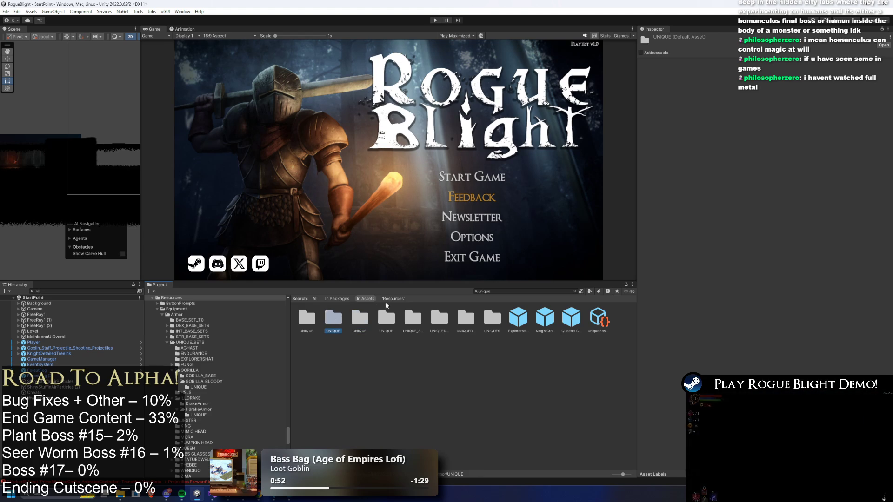
# Step: Open the Statue Dweller UNIQUE folder, then its STATUEDWELLER_BASE subfolder
pyautogui.press('Right')
pyautogui.press('Right')
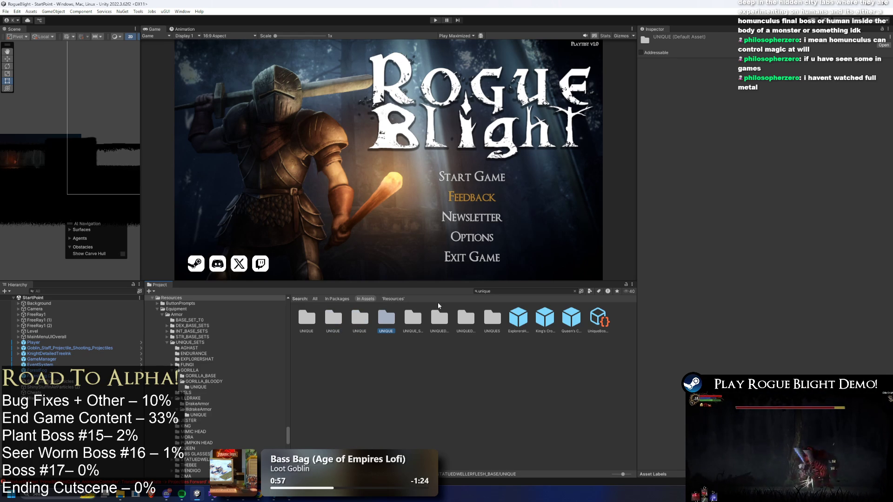
pyautogui.press('Return')
pyautogui.click(431, 298)
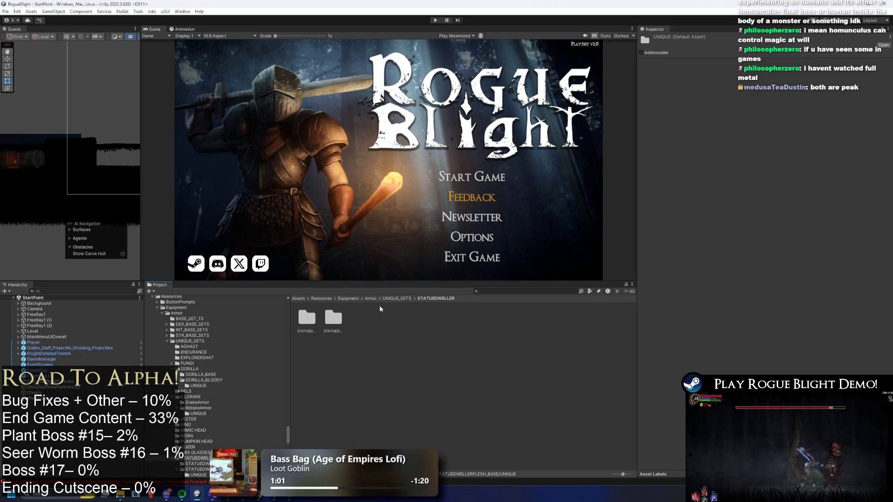
pyautogui.click(342, 330)
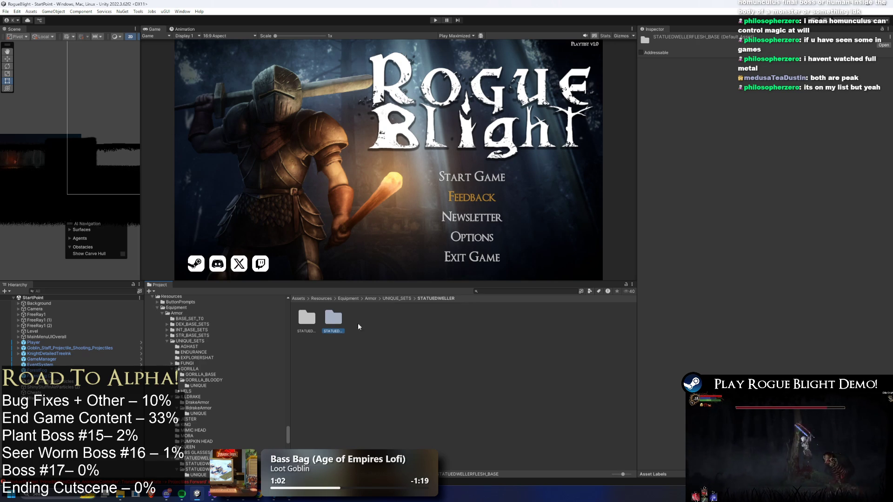
pyautogui.press('Left')
pyautogui.press('Return')
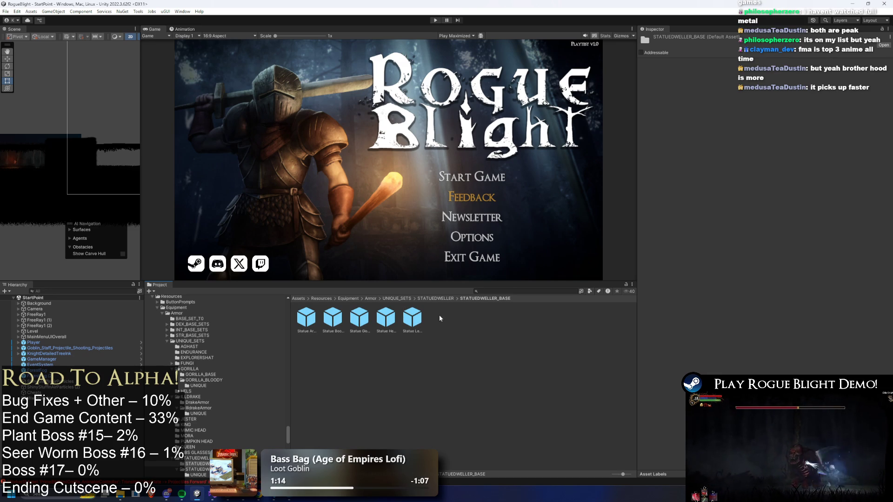
# Step: Compare the Statue Armor and Statue Leggings prefabs, then go up and reopen STATUEDWELLER_BASE
pyautogui.click(306, 318)
pyautogui.press('Right')
pyautogui.press('Right')
pyautogui.press('Right')
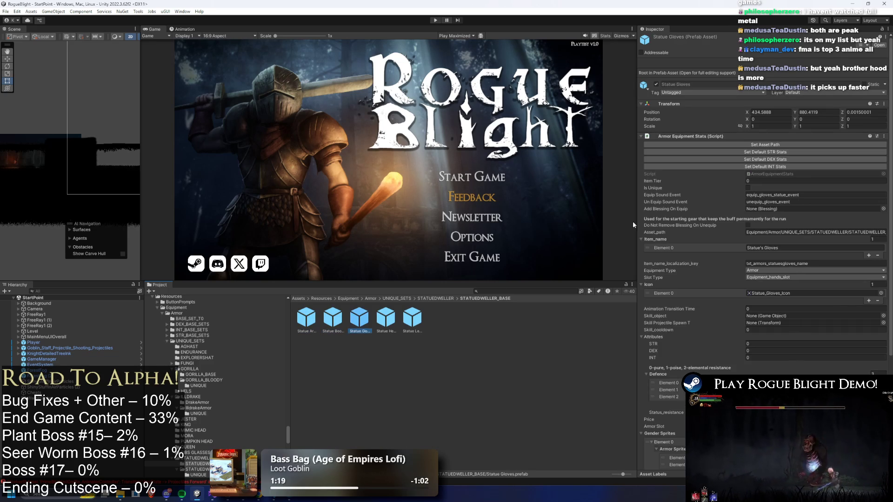
pyautogui.press('Left')
pyautogui.press('Left')
pyautogui.press('Left')
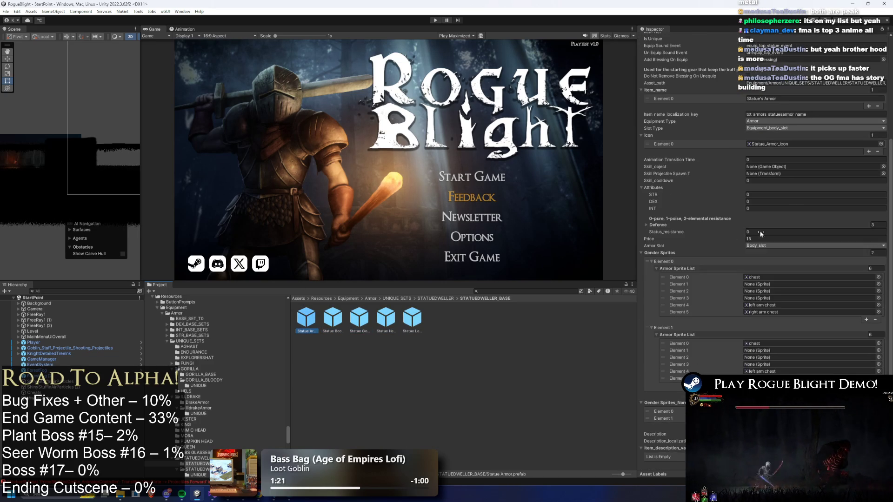
pyautogui.press('Right')
pyautogui.press('Right')
pyautogui.press('Right')
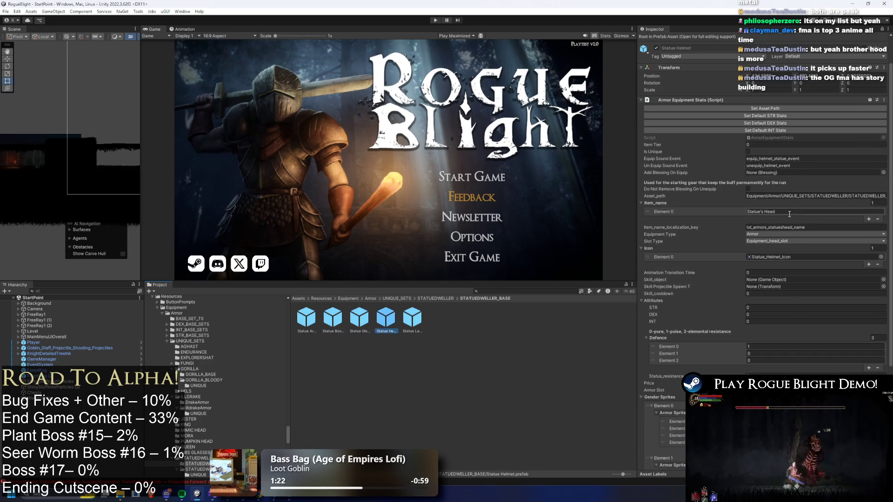
pyautogui.press('Left')
pyautogui.press('Left')
pyautogui.press('Left')
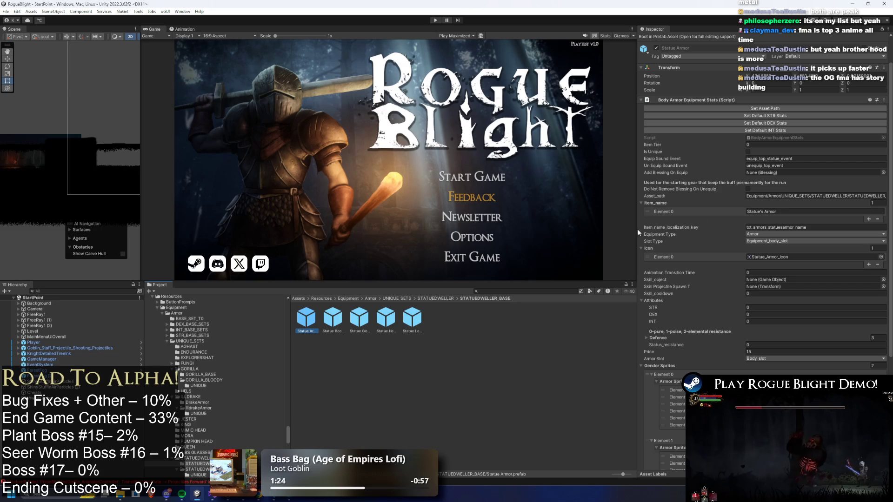
pyautogui.click(437, 298)
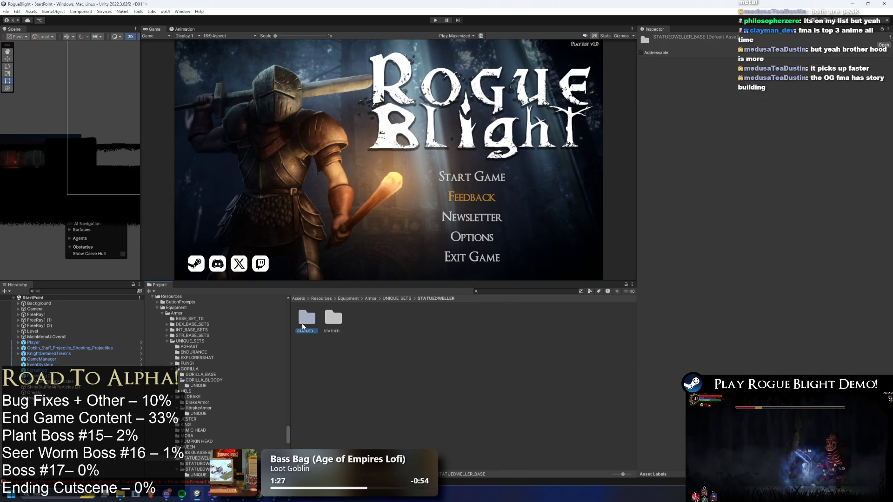
pyautogui.doubleClick(311, 318)
# Step: Review Statue Armor's settings and Asset_path field, then view the Statue Helmet and Statue Boots prefabs
pyautogui.scroll(-5, 741, 259)
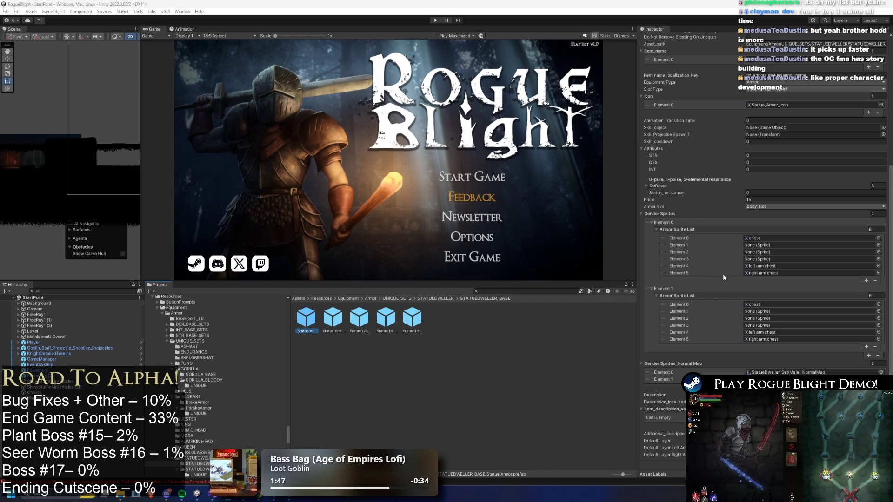
pyautogui.scroll(-1, 723, 273)
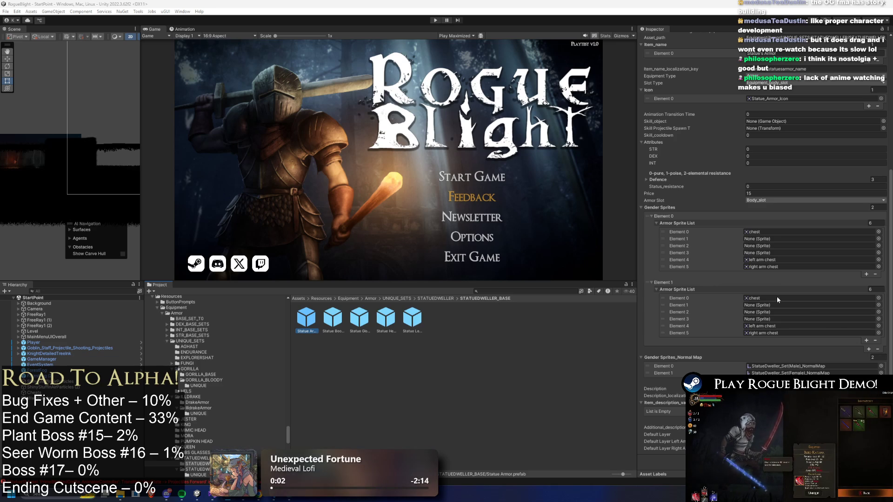
pyautogui.scroll(5, 710, 283)
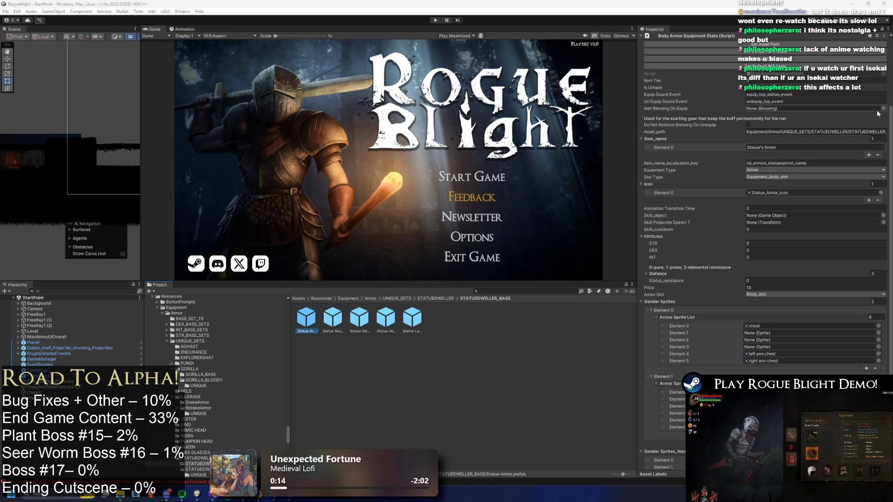
pyautogui.click(872, 132)
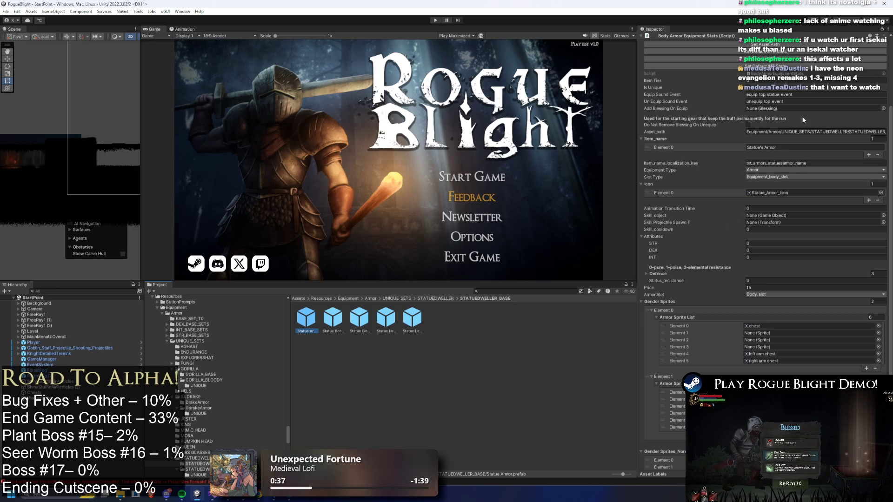
pyautogui.scroll(2, 801, 116)
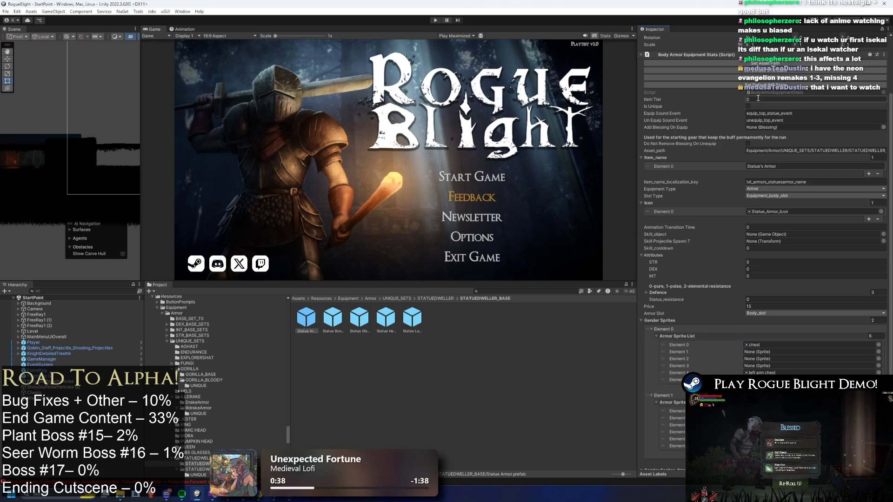
pyautogui.click(333, 320)
pyautogui.click(385, 320)
pyautogui.press('Left')
pyautogui.press('Left')
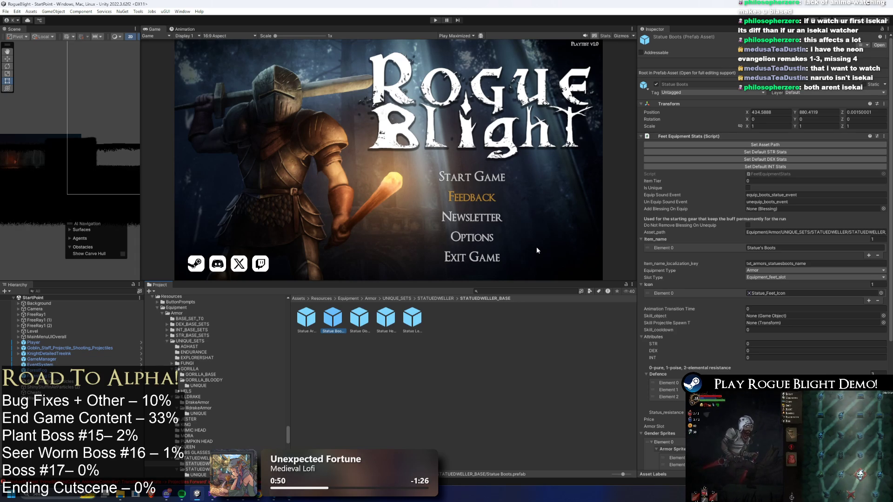
# Step: View Statue Leggings and Statue Boots, then return to the Statue Armor prefab
pyautogui.click(359, 318)
pyautogui.click(418, 314)
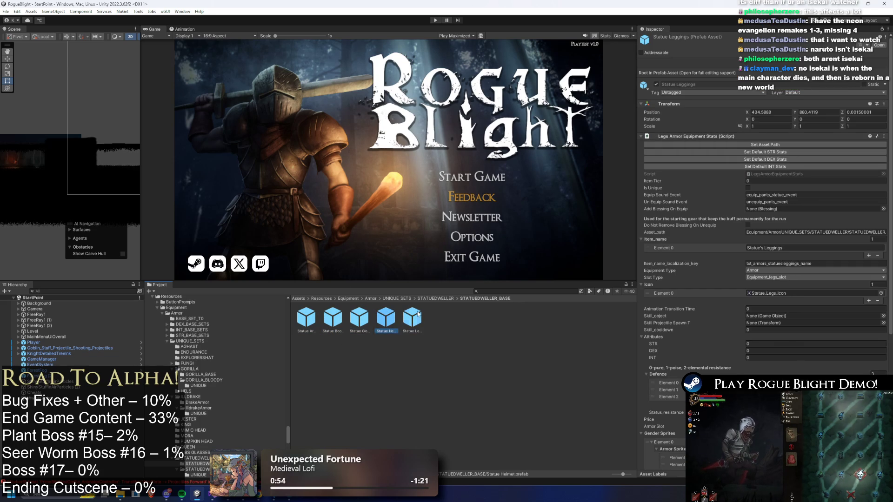
pyautogui.press('Left')
pyautogui.press('Left')
pyautogui.press('Left')
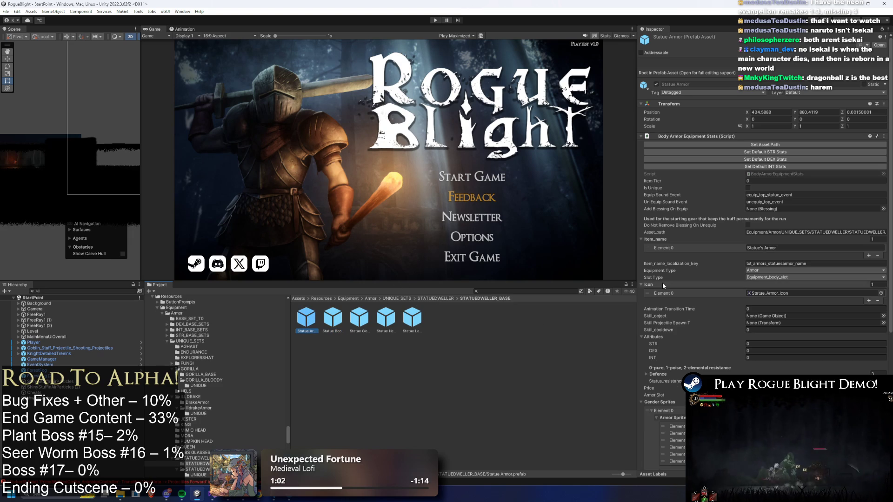
pyautogui.press('Left')
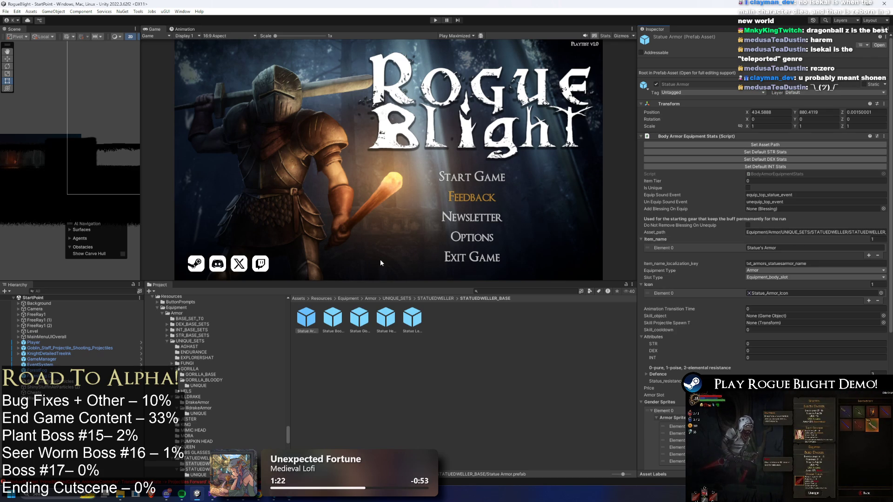
pyautogui.click(469, 296)
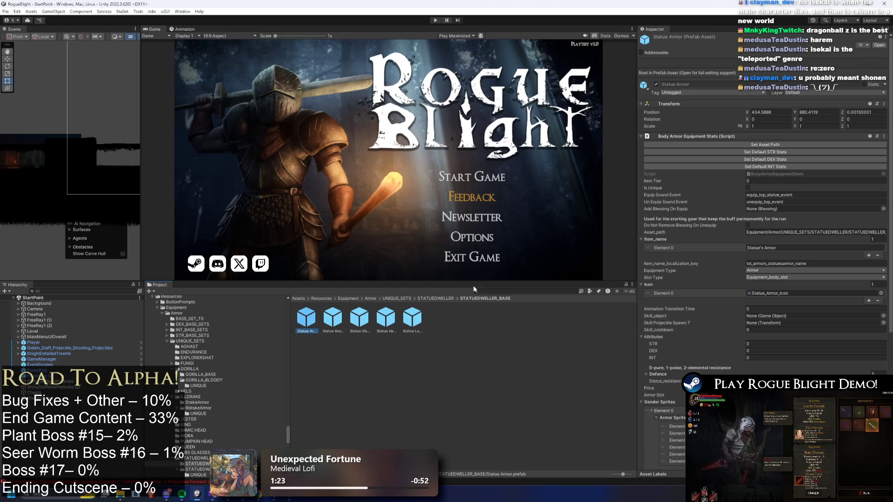
# Step: Search the Statue Armor's equip-blessing picker for 'starting statue', then cancel without choosing
pyautogui.click(882, 209)
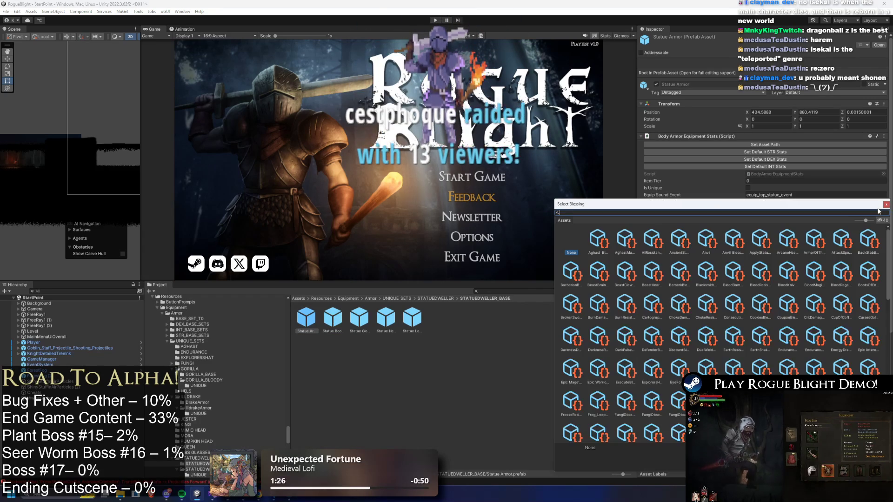
pyautogui.write('starting statue')
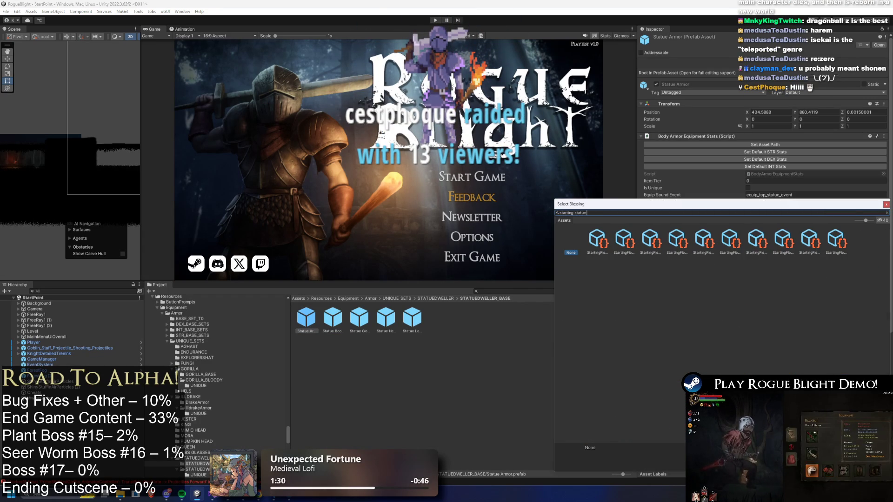
pyautogui.press('Escape')
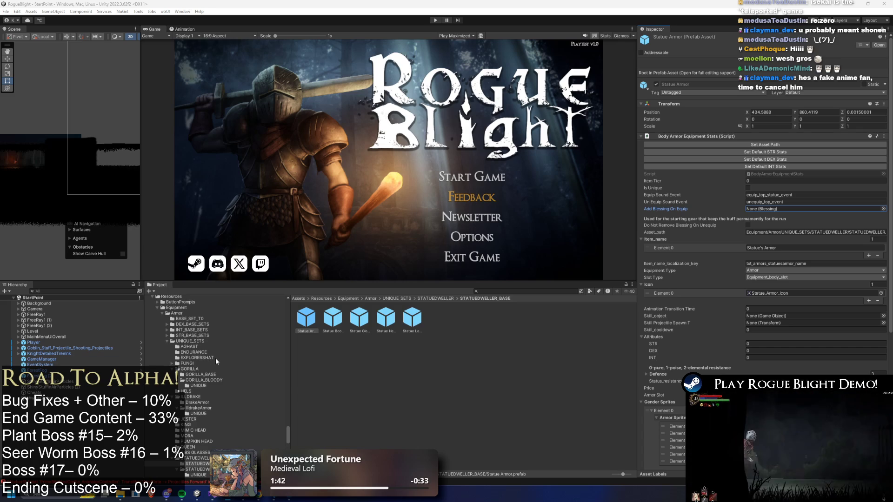
pyautogui.moveTo(182, 494)
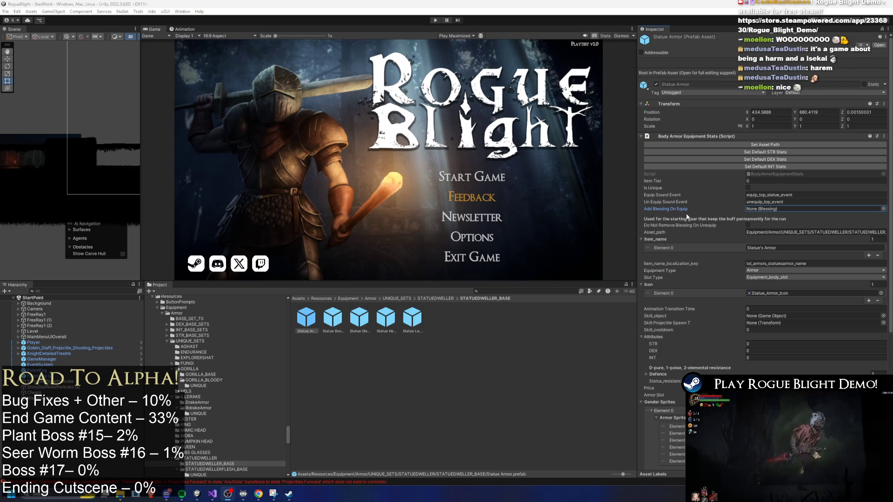
pyautogui.scroll(-6, 736, 201)
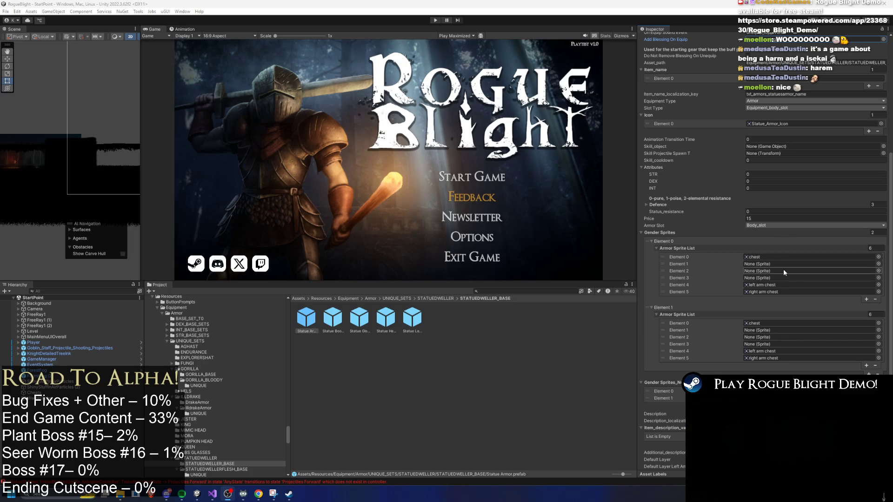
pyautogui.scroll(-1, 798, 270)
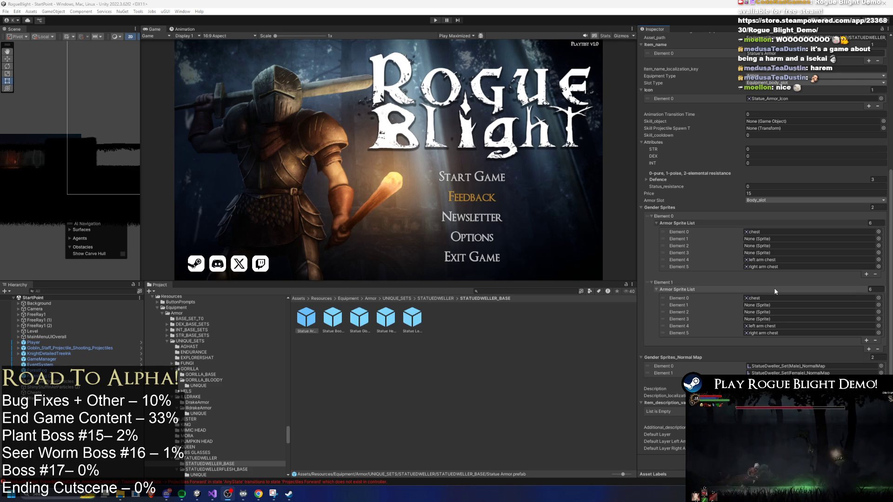
pyautogui.scroll(5, 732, 314)
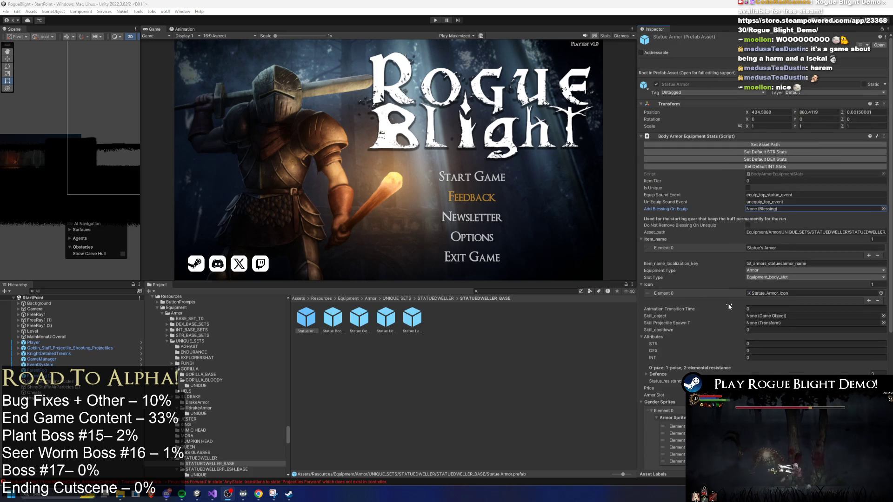
pyautogui.scroll(-3, 738, 252)
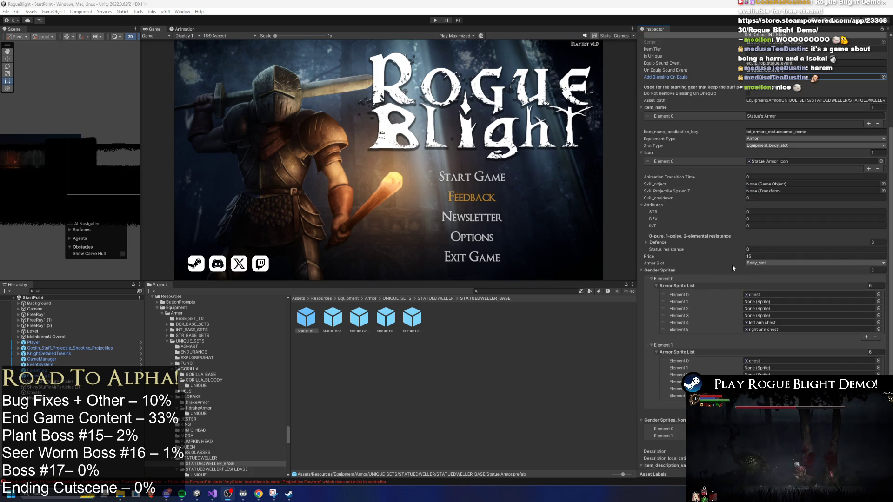
pyautogui.scroll(-3, 744, 251)
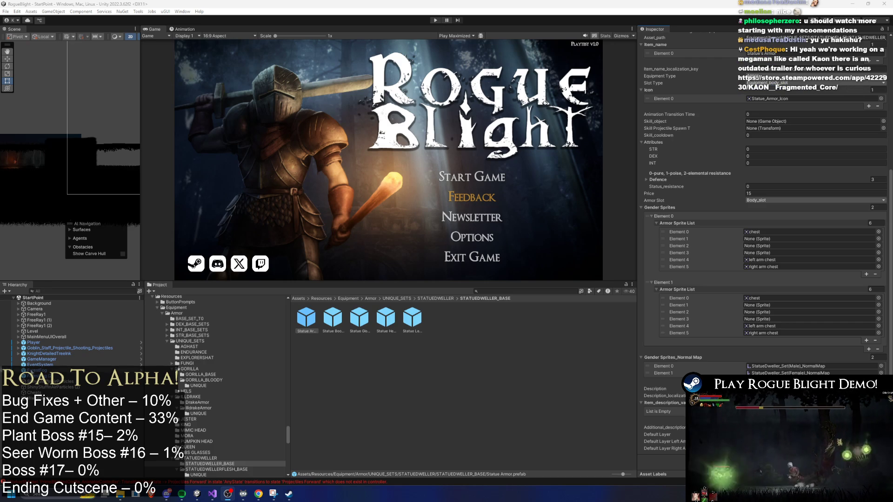
# Step: Bring up Chrome and play the KAON: Fragmented Core trailer on its Steam page
pyautogui.click(258, 494)
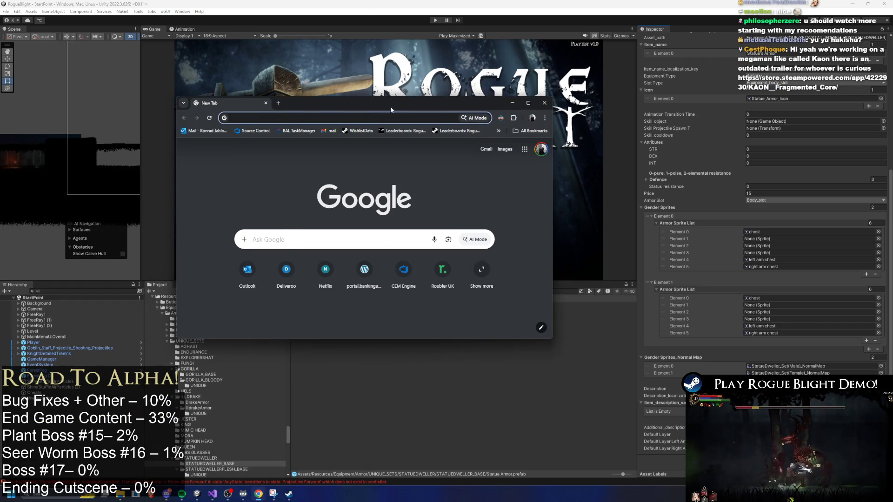
pyautogui.hotkey('alt', 'Tab')
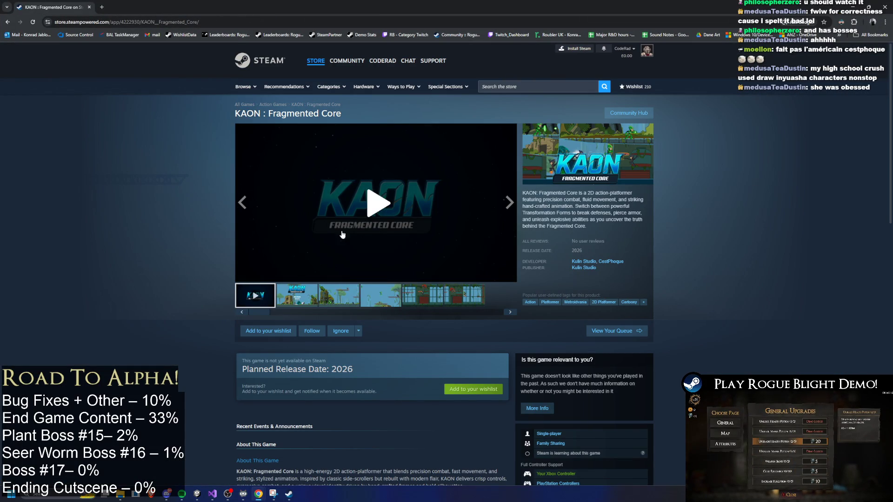
pyautogui.click(370, 219)
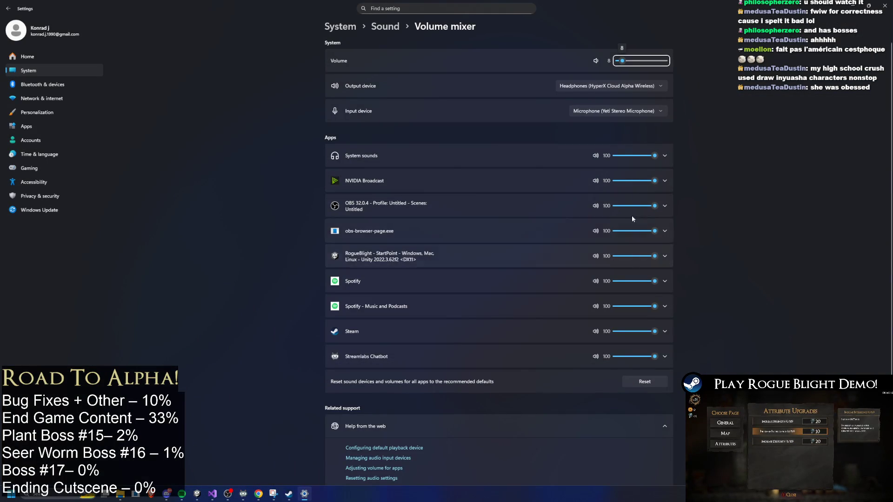
# Step: Close the Volume mixer, resume the KAON trailer, and bring up Windows sound settings
pyautogui.click(884, 6)
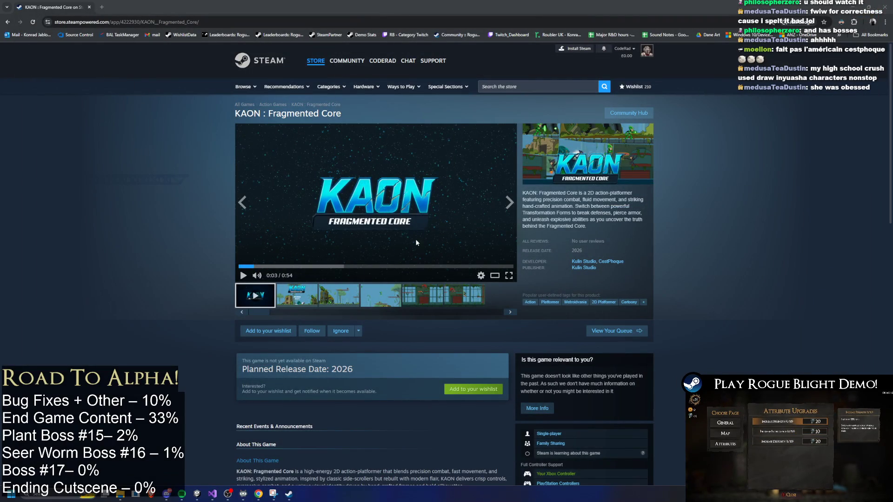
pyautogui.click(391, 224)
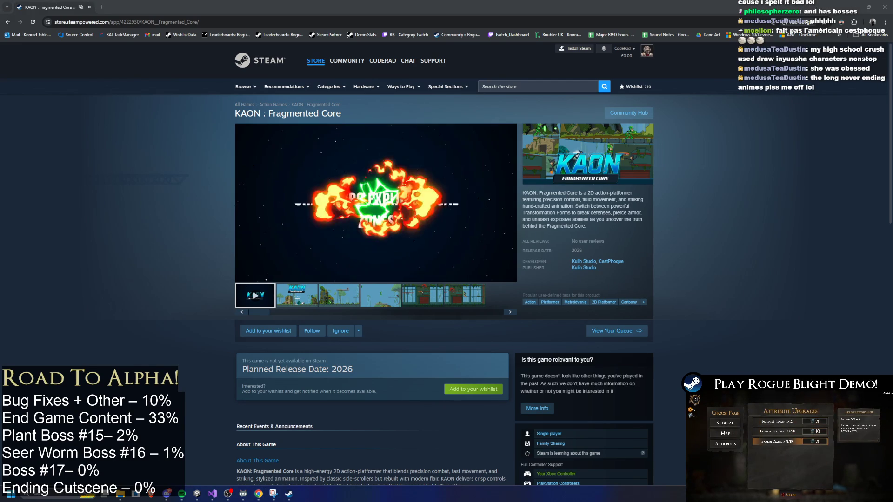
pyautogui.press('super+i')
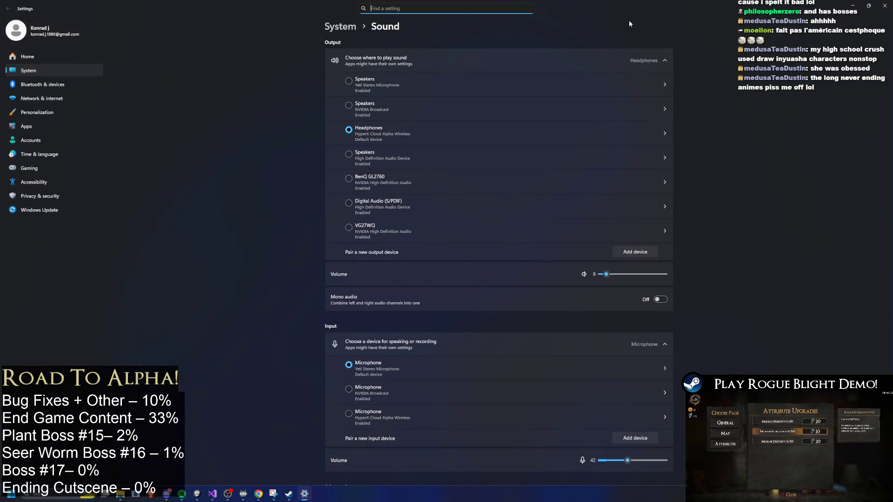
# Step: Raise the system output volume and move Settings aside to reveal the store page
pyautogui.click(630, 275)
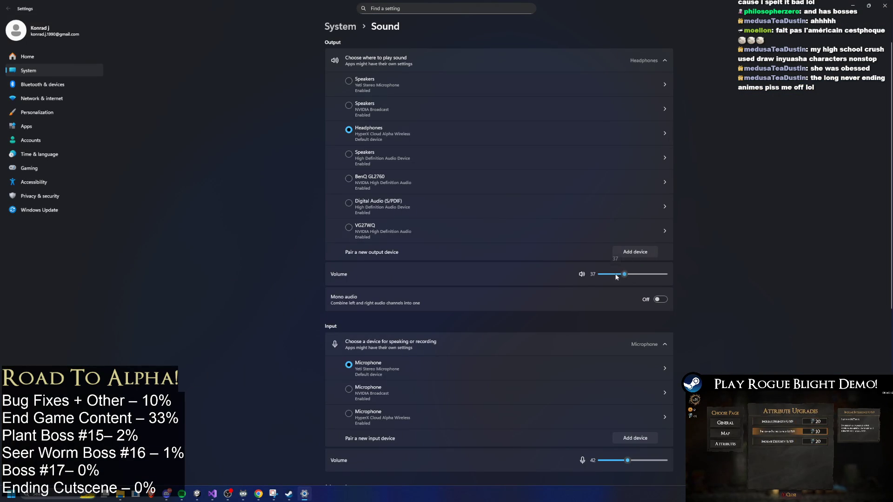
pyautogui.moveTo(604, 7)
pyautogui.mouseDown()
pyautogui.moveTo(687, 135)
pyautogui.moveTo(835, 178)
pyautogui.moveTo(838, 158)
pyautogui.mouseUp()
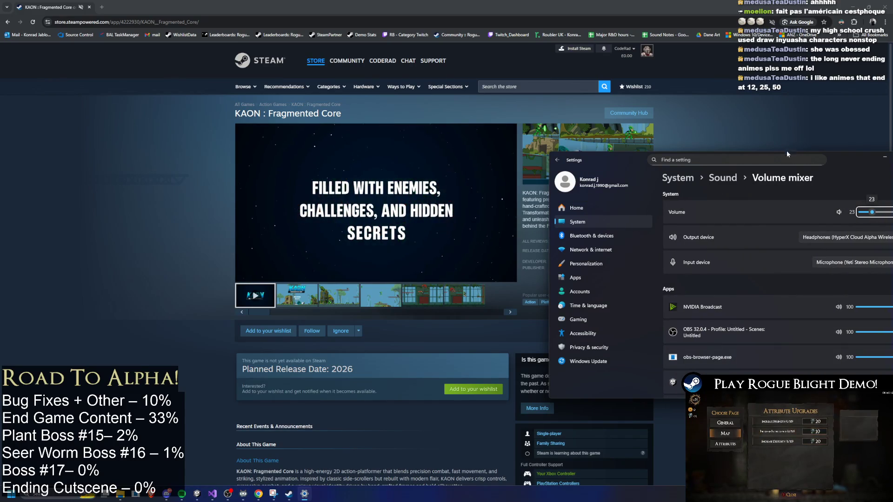
pyautogui.moveTo(838, 158); pyautogui.dragTo(635, 165)
pyautogui.scroll(-5, 684, 269)
pyautogui.scroll(3, 685, 269)
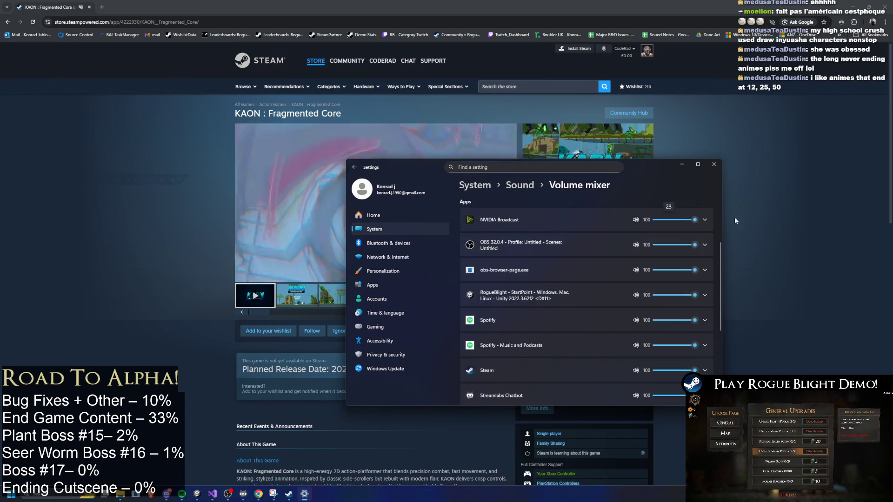
pyautogui.click(420, 147)
# Step: Unmute the Steam store page's Chrome tab and restart the KAON trailer from 0:00
pyautogui.rightClick(51, 7)
pyautogui.click(86, 89)
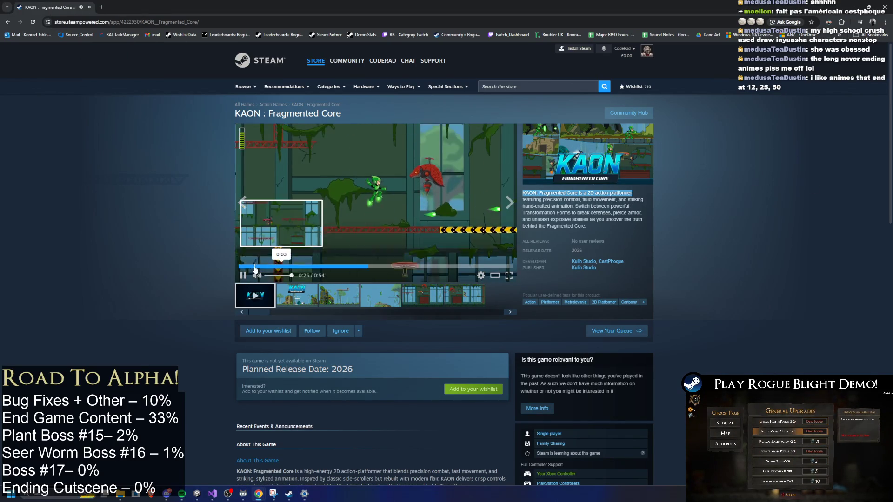
pyautogui.click(273, 265)
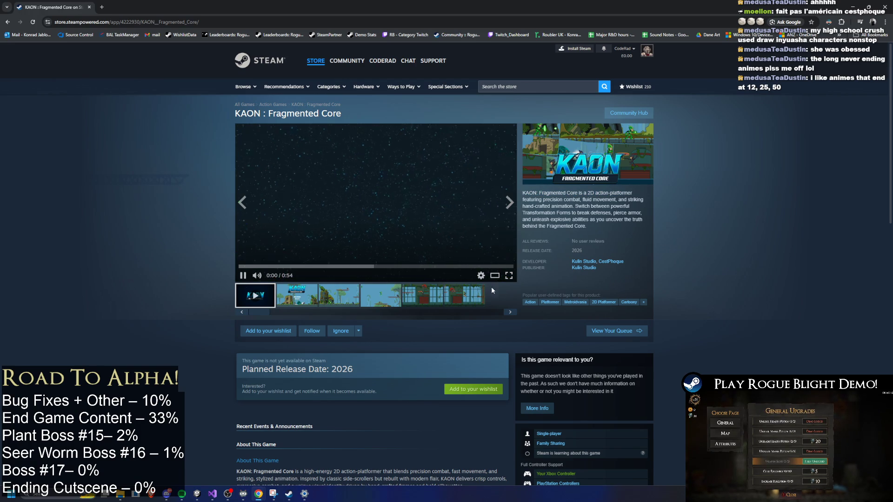
# Step: Watch the KAON trailer full screen through to 0:54, then exit and select the address bar
pyautogui.click(509, 275)
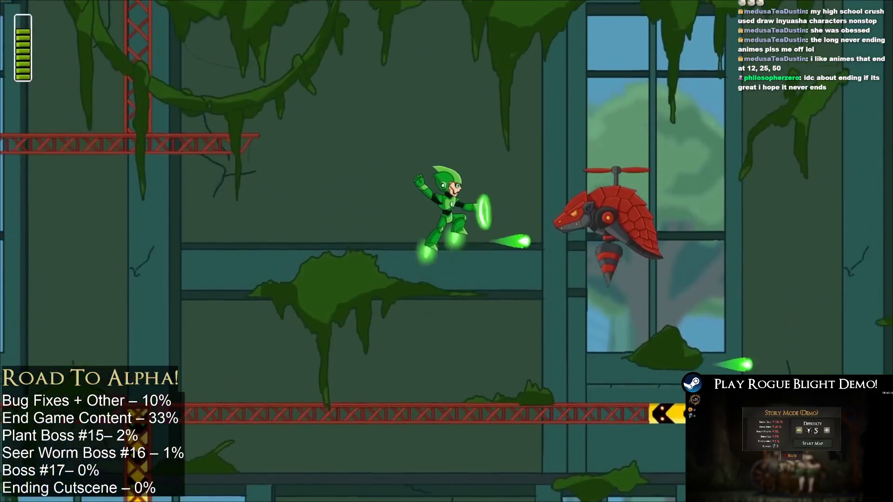
pyautogui.moveTo(586, 248)
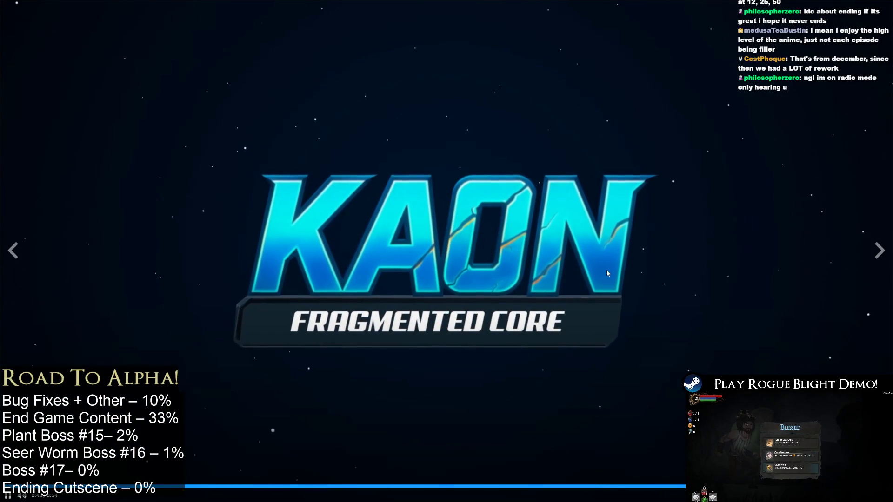
pyautogui.press('Escape')
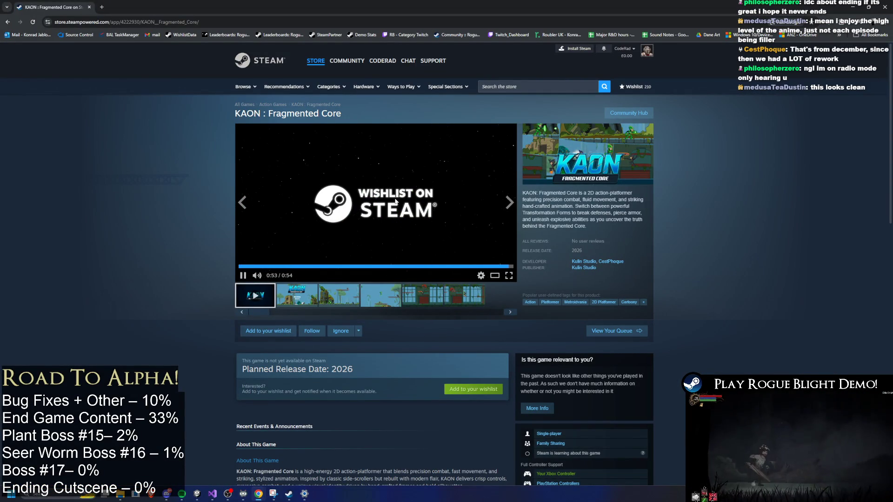
pyautogui.click(115, 22)
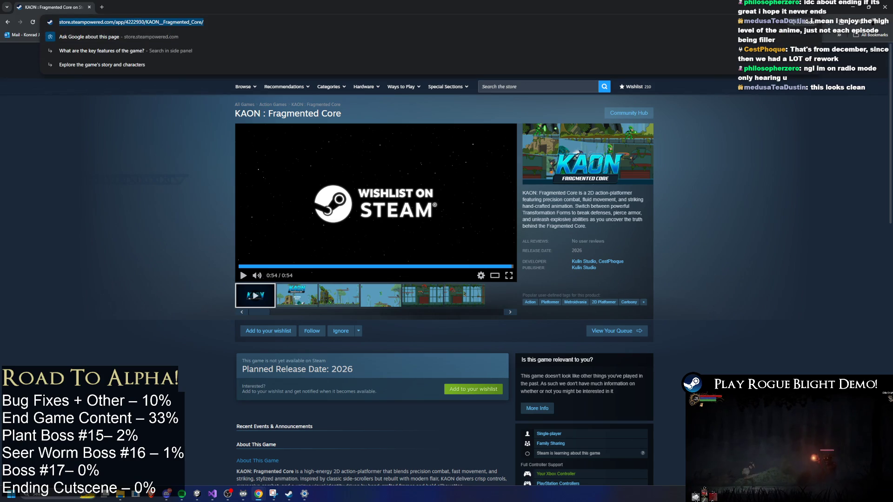
# Step: Browse the KAON: Fragmented Core screenshots, including the title and jungle shots
pyautogui.click(35, 445)
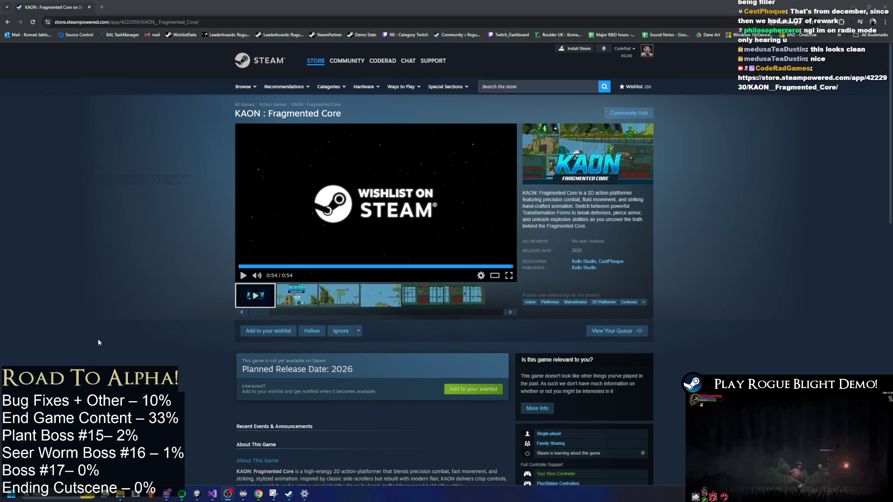
pyautogui.click(302, 301)
pyautogui.click(338, 298)
pyautogui.click(383, 296)
pyautogui.click(421, 296)
pyautogui.scroll(-3, 520, 295)
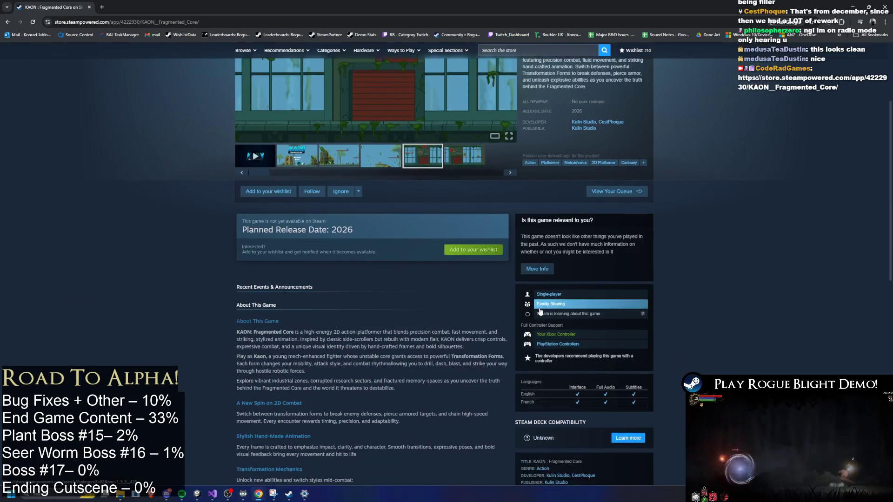
pyautogui.scroll(-4, 477, 240)
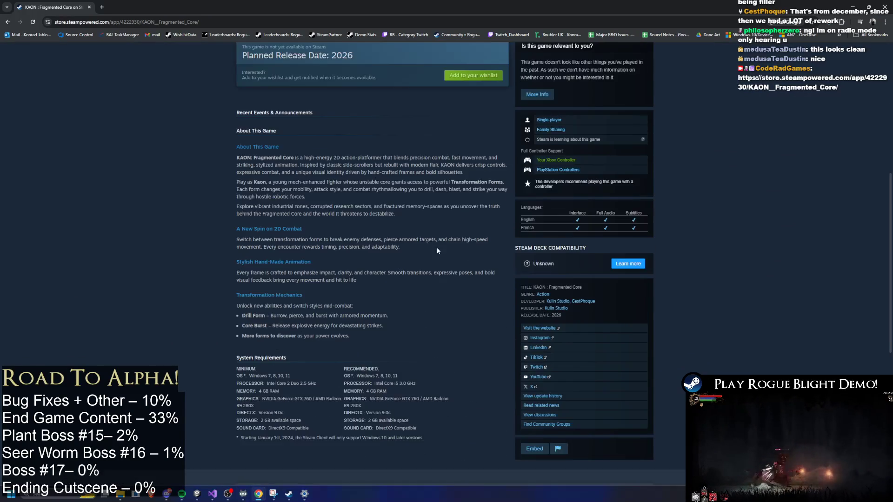
pyautogui.scroll(4, 432, 243)
# Step: Wishlist KAON: Fragmented Core and follow Kulin Studio on its curator page
pyautogui.click(277, 192)
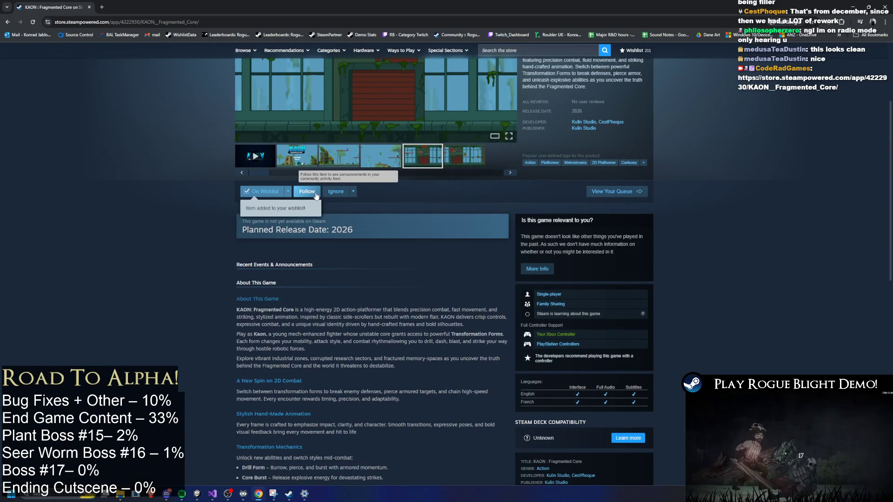
pyautogui.scroll(-2, 471, 227)
pyautogui.scroll(4, 543, 245)
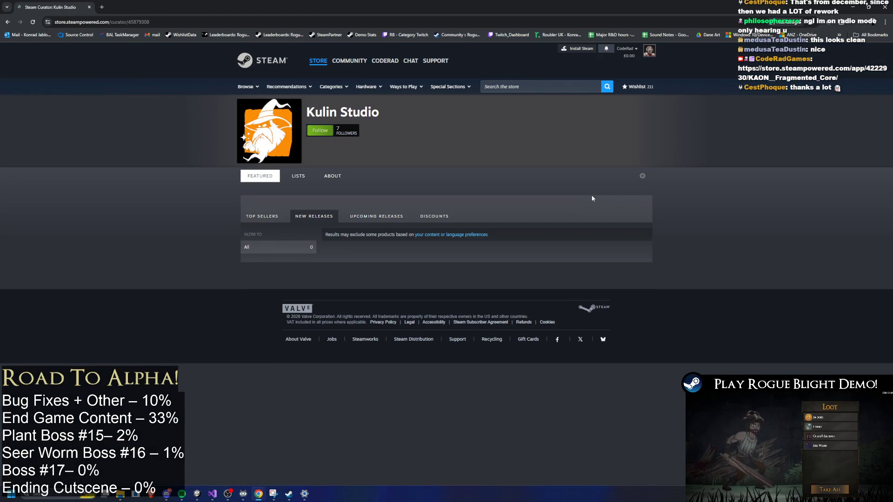
pyautogui.hotkey('alt', 'Left')
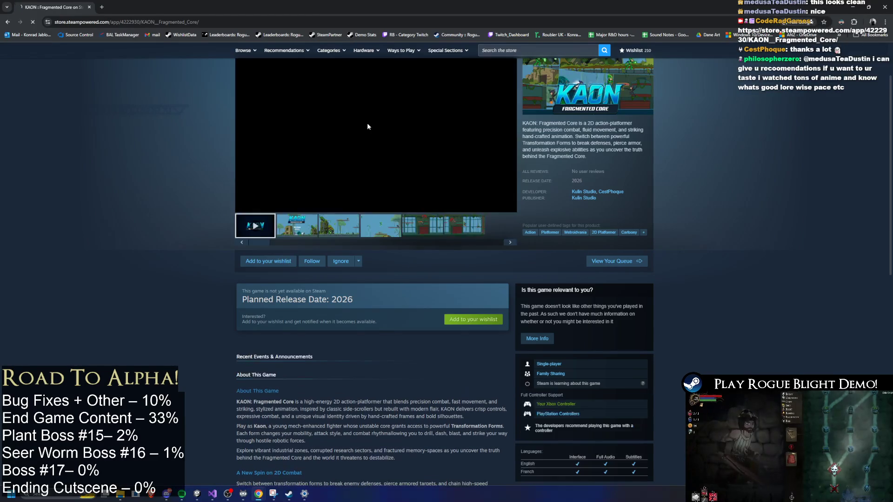
pyautogui.hotkey('alt', 'Right')
pyautogui.click(320, 131)
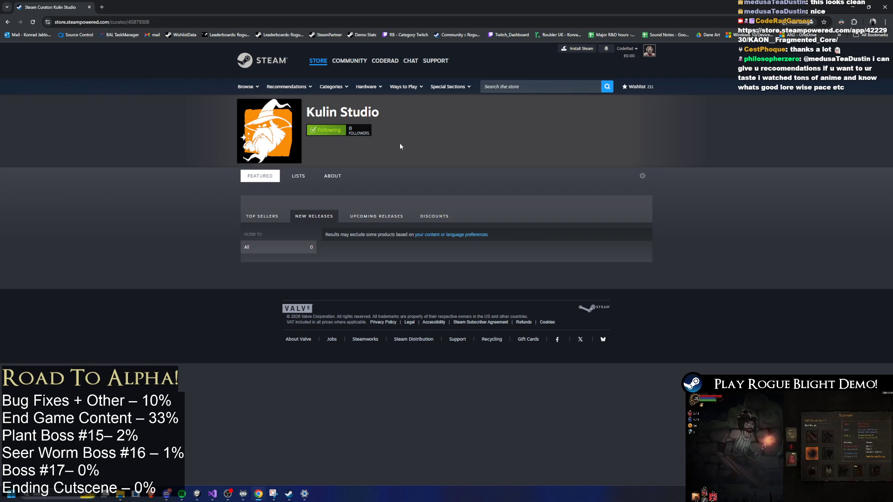
pyautogui.hotkey('alt', 'Left')
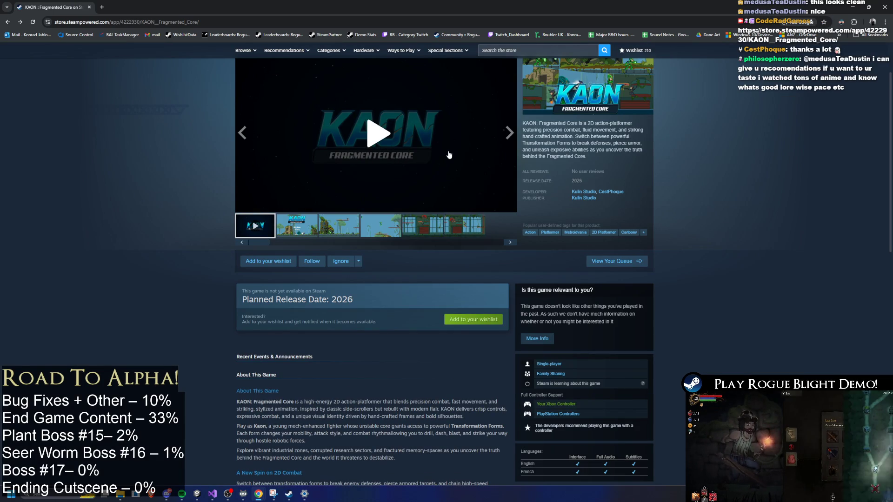
# Step: Pause the KAON trailer, return to the page top, and close the store tab
pyautogui.click(452, 165)
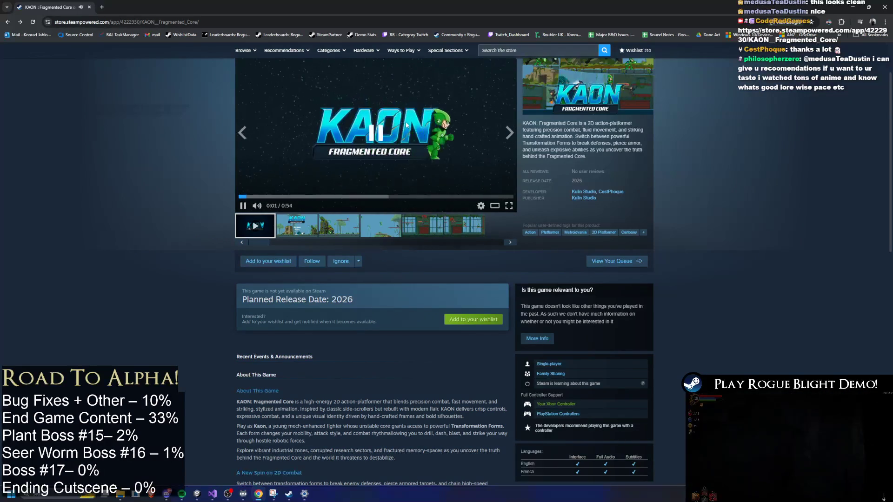
pyautogui.click(411, 119)
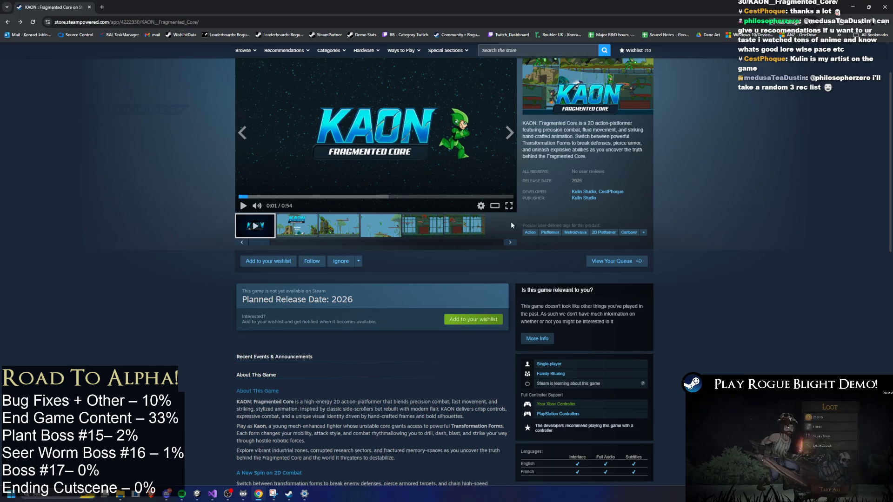
pyautogui.scroll(-3, 525, 297)
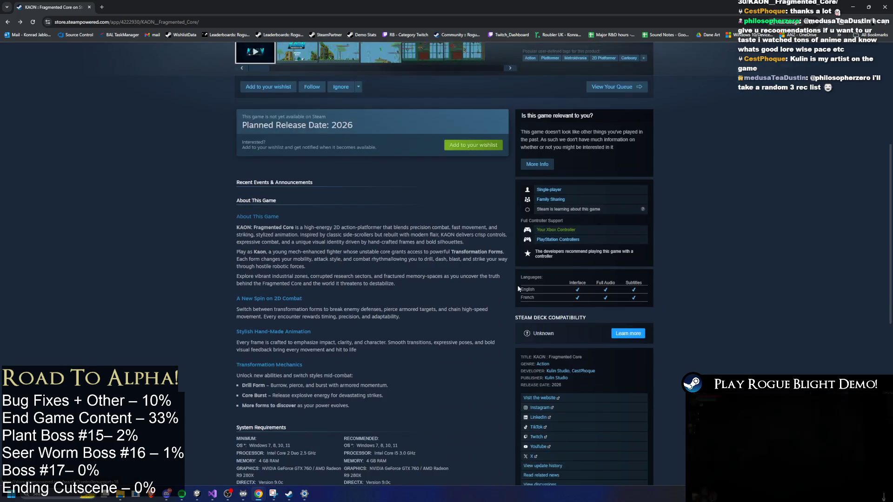
pyautogui.scroll(-10, 526, 297)
pyautogui.press('Home')
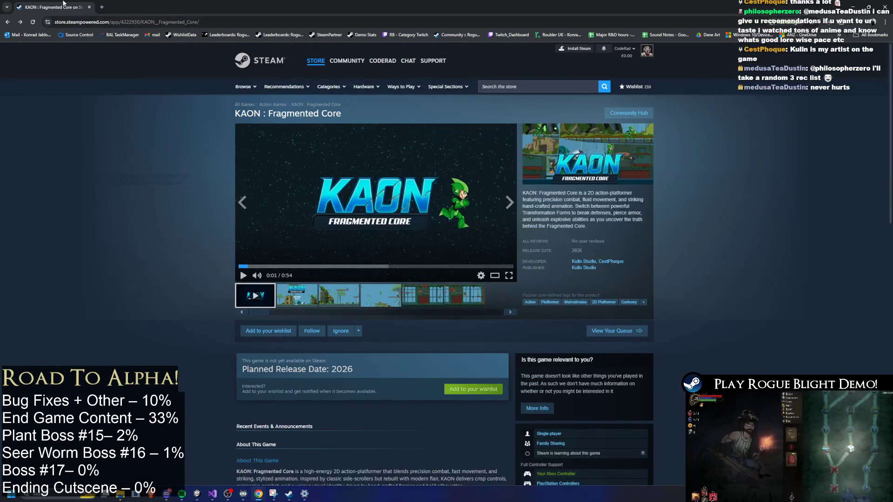
pyautogui.middleClick(63, 3)
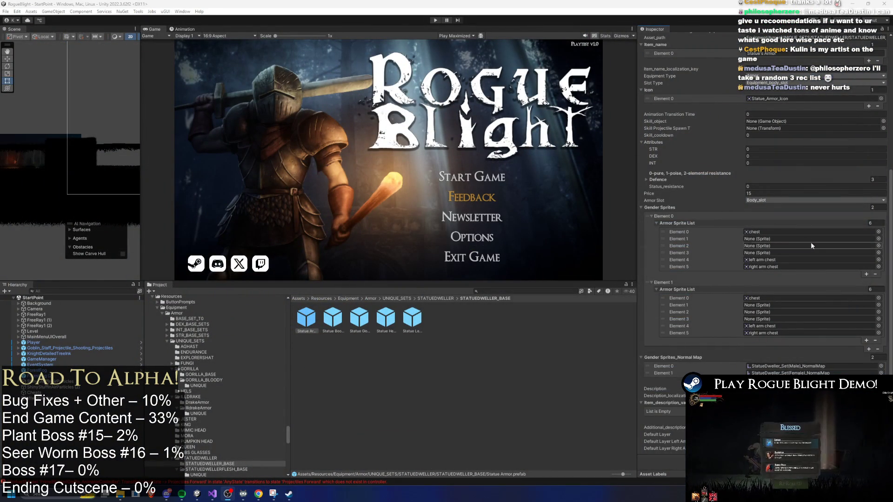
# Step: Widen the Inspector beside the Game view and look through the Statue Armor prefab's stats
pyautogui.moveTo(638, 224); pyautogui.dragTo(579, 224)
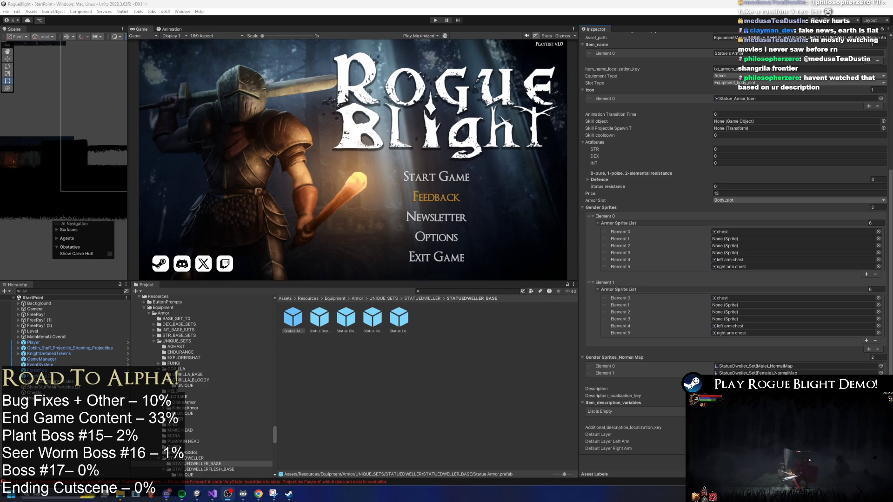
pyautogui.scroll(3, 691, 271)
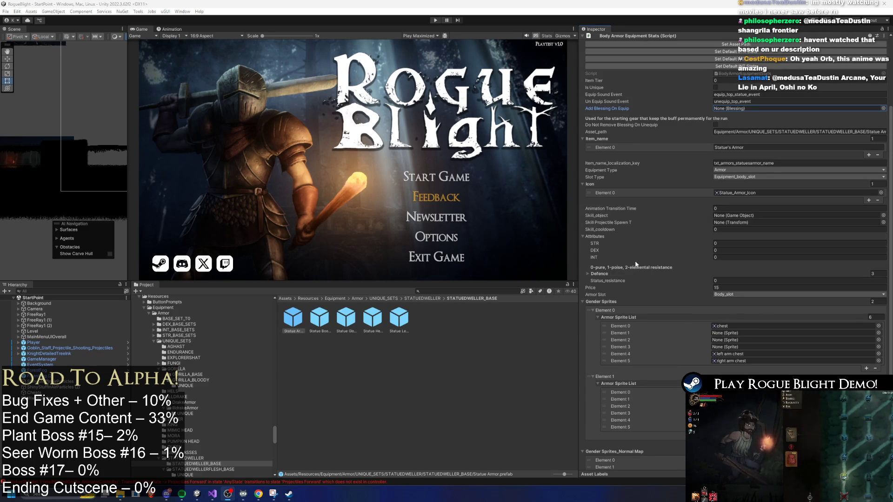
pyautogui.scroll(2, 688, 232)
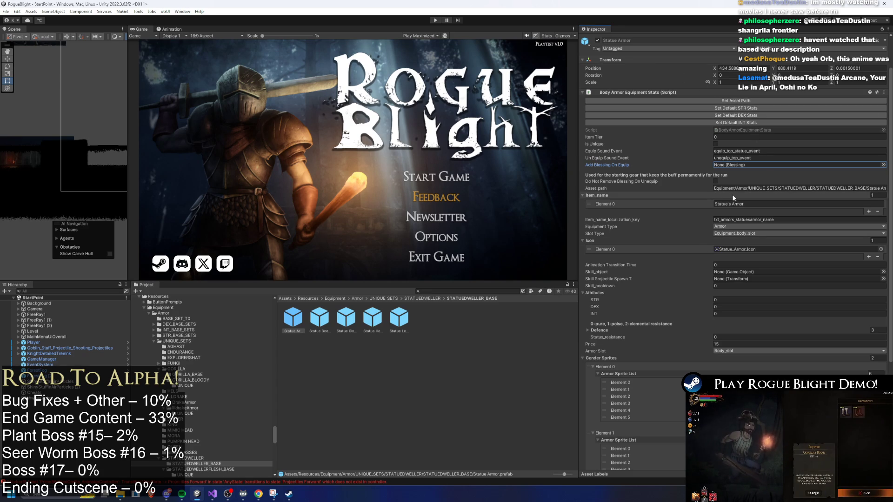
pyautogui.scroll(-5, 734, 197)
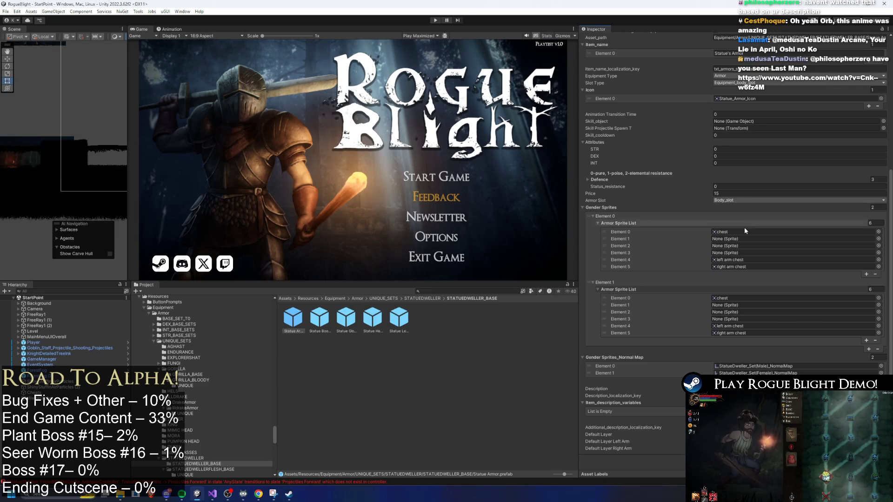
pyautogui.scroll(5, 774, 227)
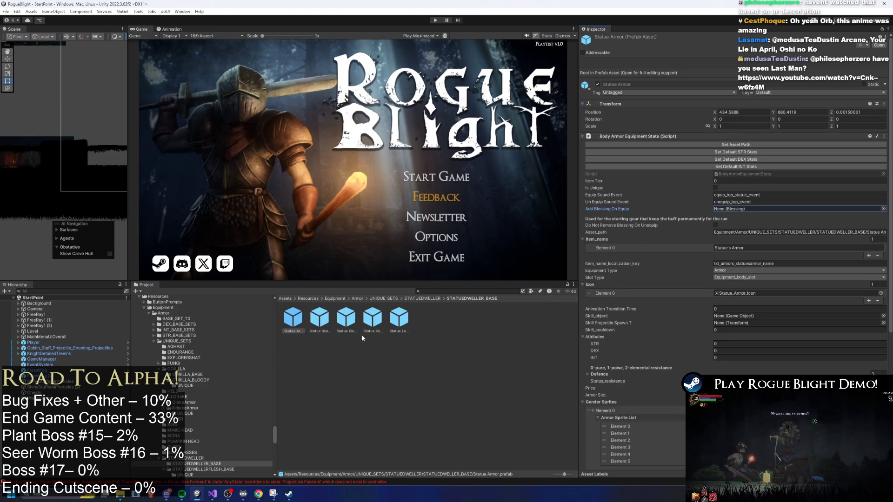
pyautogui.click(294, 318)
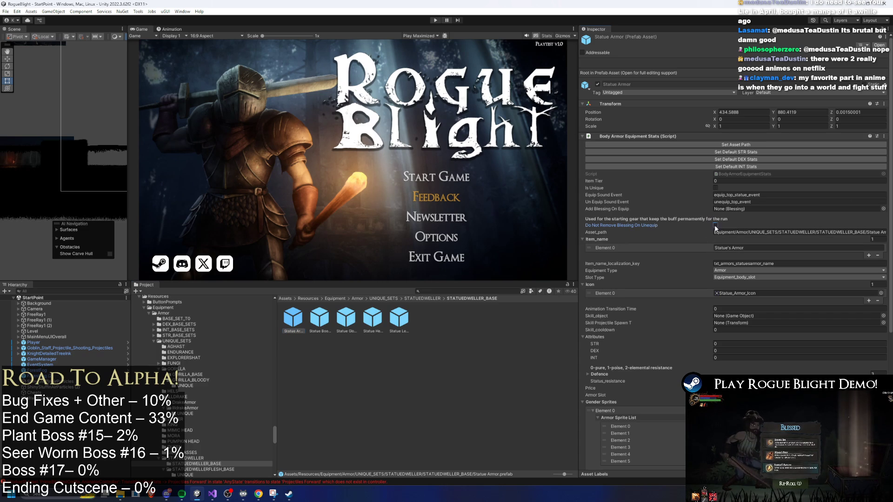
# Step: Tick 'Do Not Remove Blessing On Unequip' on the Statue Boots, Gloves and Helmet prefabs
pyautogui.click(319, 320)
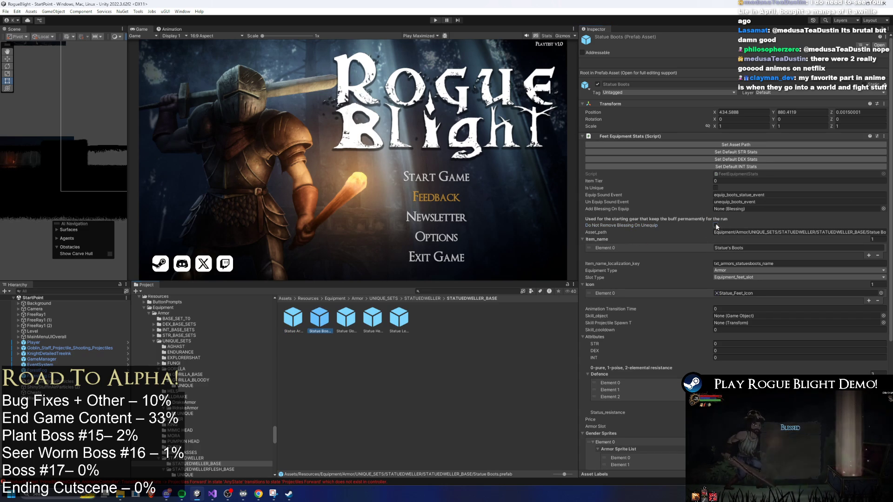
pyautogui.click(715, 225)
pyautogui.click(349, 319)
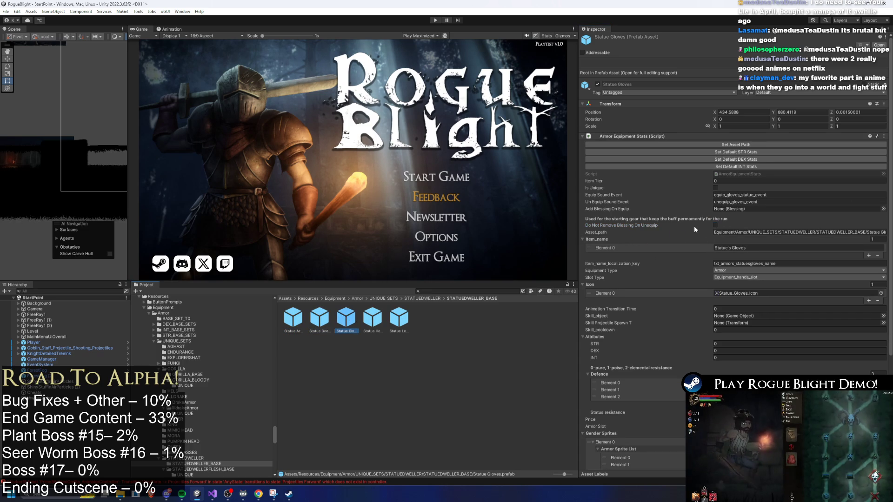
pyautogui.click(715, 225)
pyautogui.click(370, 325)
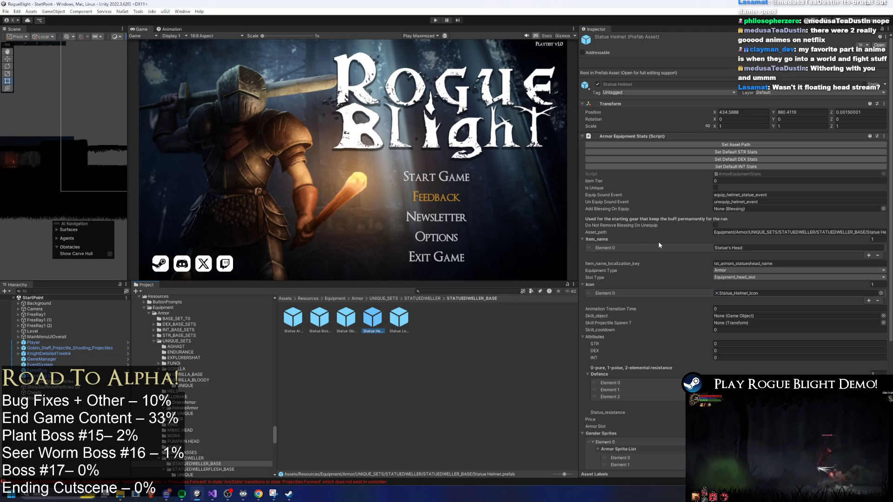
pyautogui.click(715, 225)
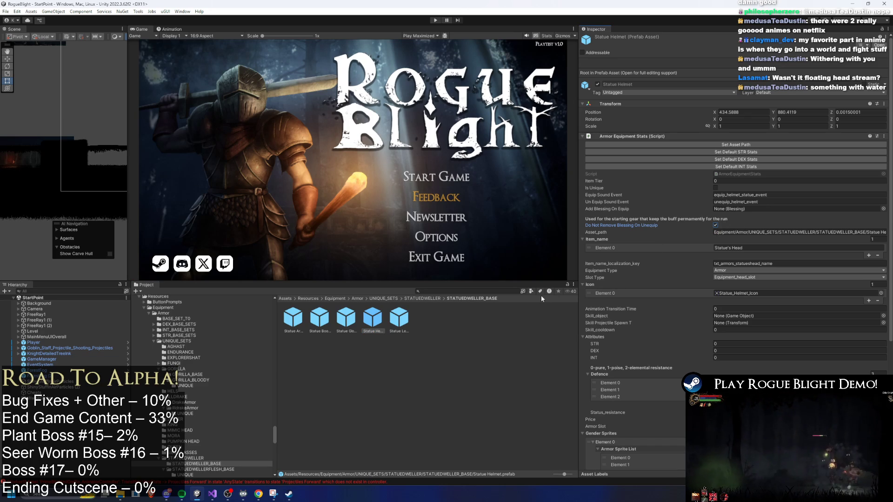
# Step: Step through the Leggings, Armor and Boots prefabs, then bring up the Start menu
pyautogui.press('Right')
pyautogui.click(293, 321)
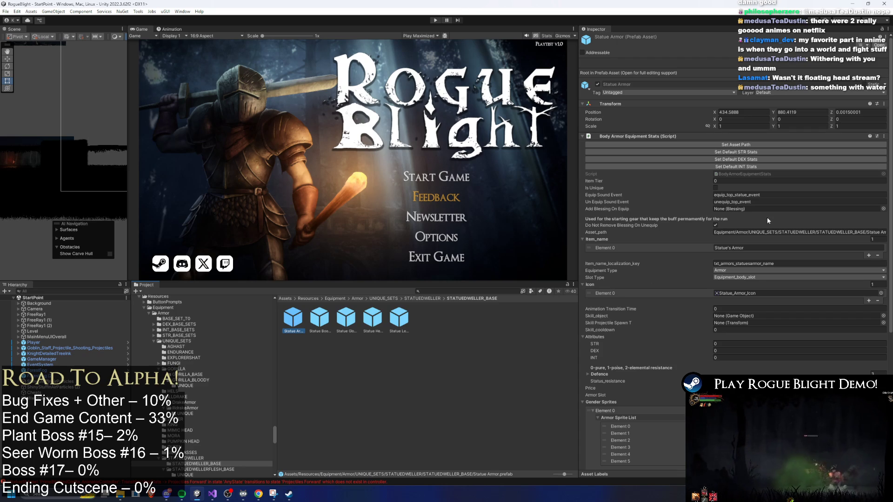
pyautogui.press('Right')
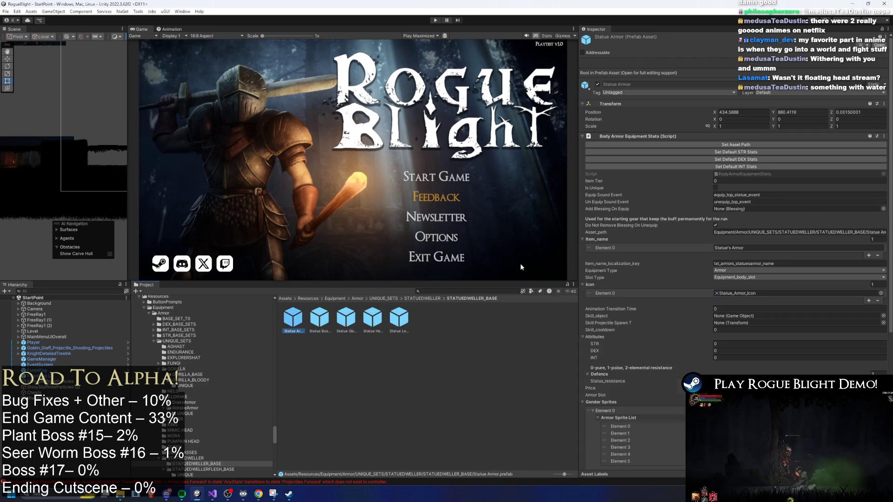
pyautogui.press('super')
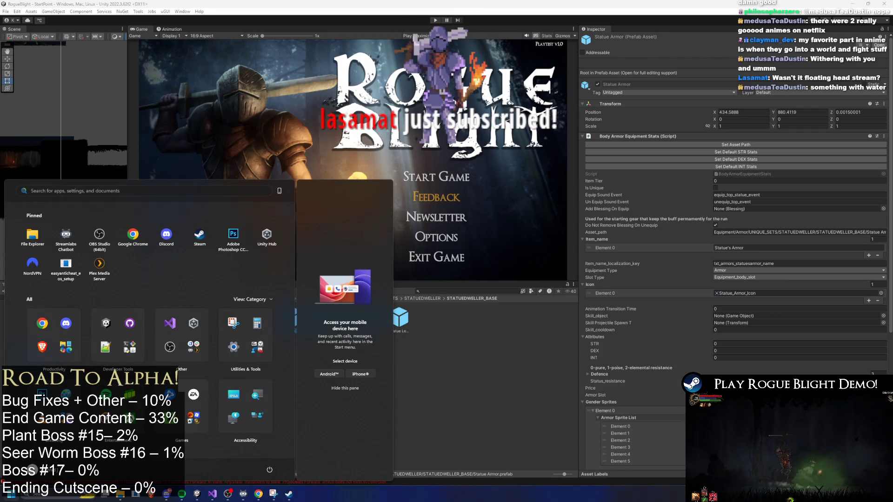
# Step: Dismiss the Windows Start menu to get back to Unity
pyautogui.press('super')
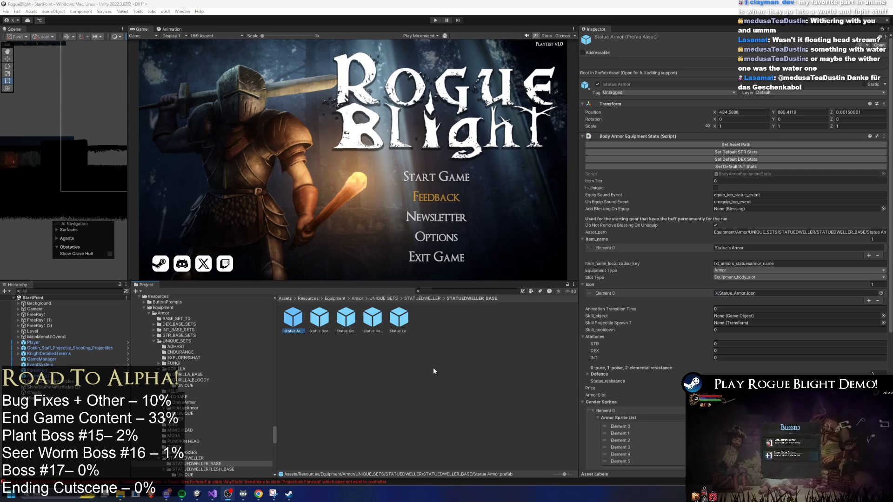
# Step: Set the Statue Armor prefab's asset path, then compare it with Boots and Gloves
pyautogui.click(324, 318)
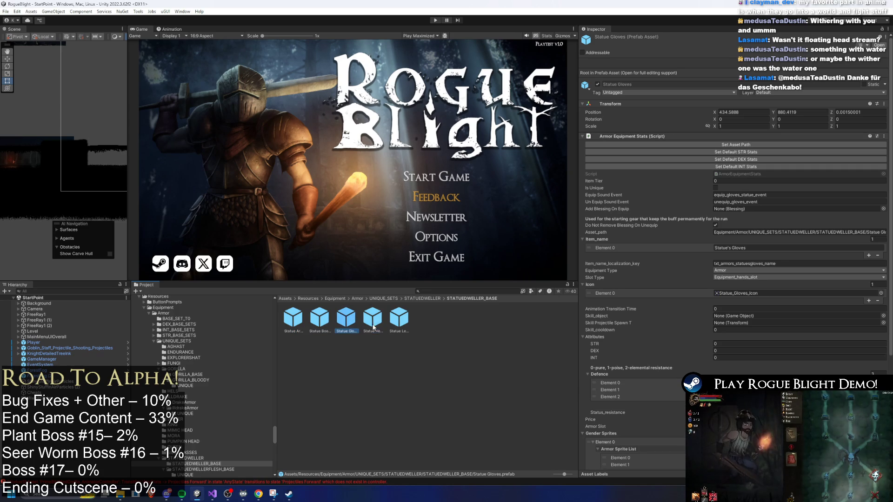
pyautogui.press('Left')
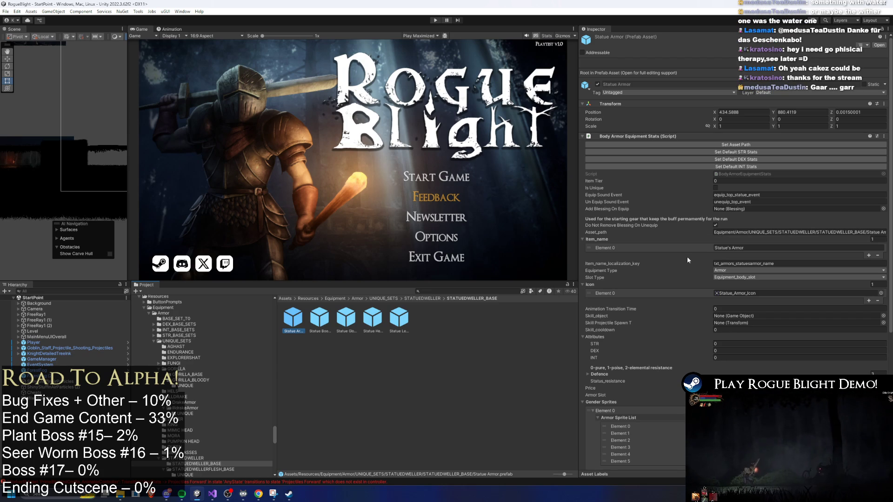
pyautogui.click(744, 144)
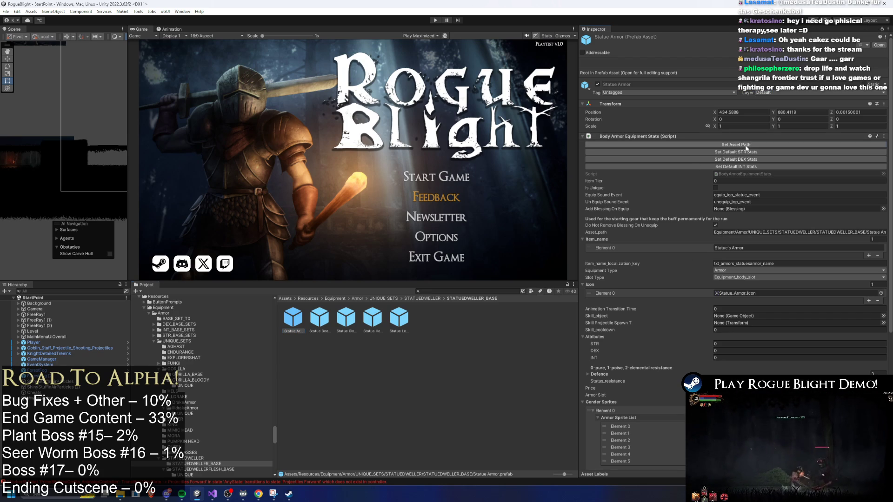
pyautogui.click(319, 317)
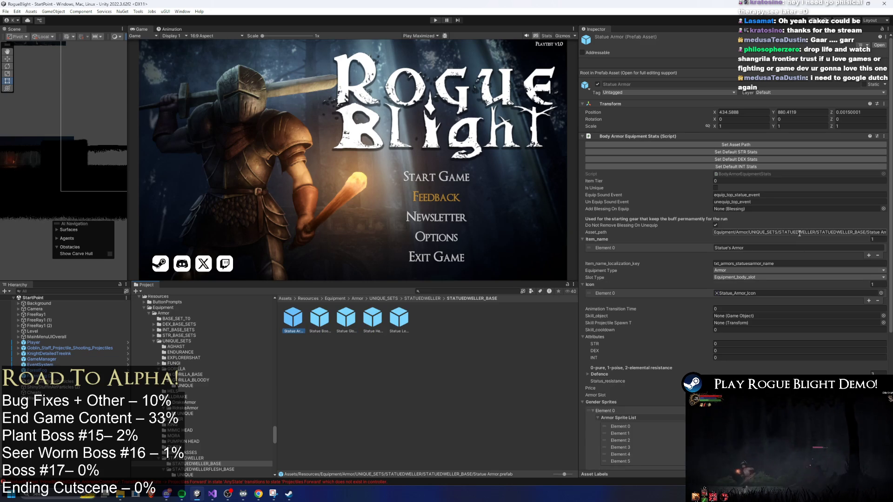
pyautogui.press('Right')
pyautogui.press('Left')
pyautogui.press('Left')
pyautogui.scroll(-5, 793, 222)
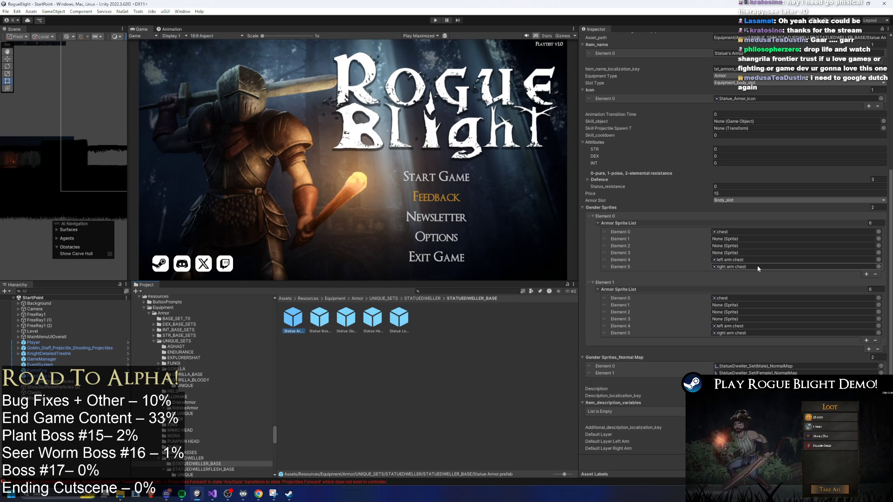
# Step: Compare the Gloves, Leggings and Boots prefabs with Statue Armor and store its asset path
pyautogui.click(345, 319)
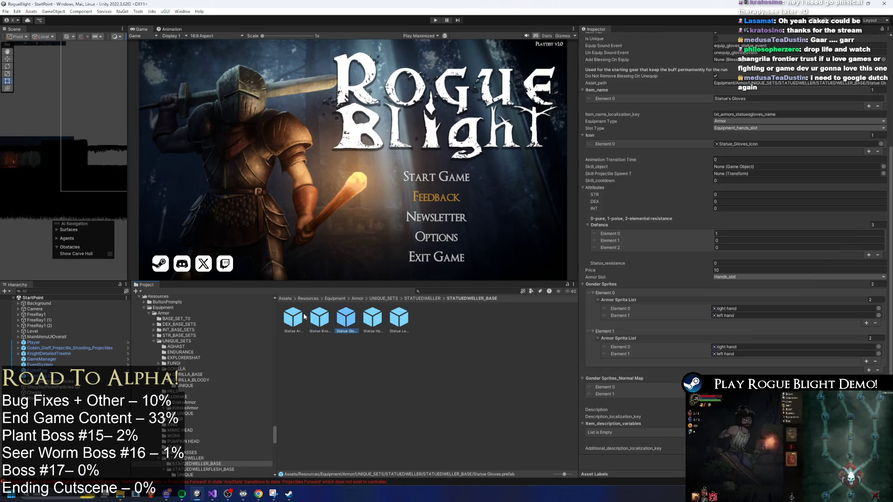
pyautogui.press('Right')
pyautogui.press('Right')
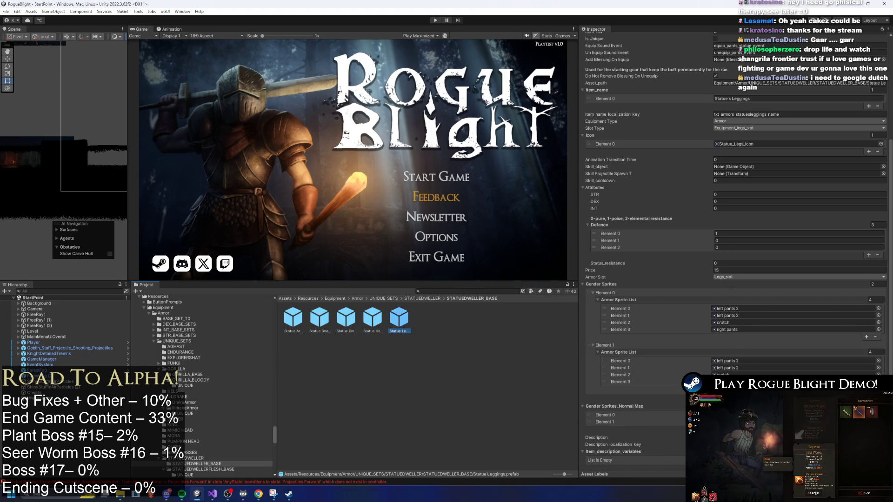
pyautogui.press('Left')
pyautogui.press('Left')
pyautogui.press('Left')
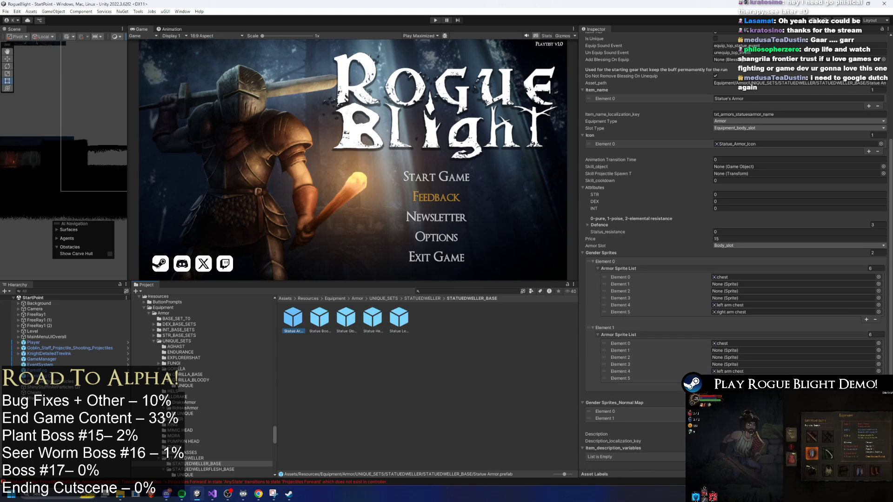
pyautogui.scroll(-3, 822, 215)
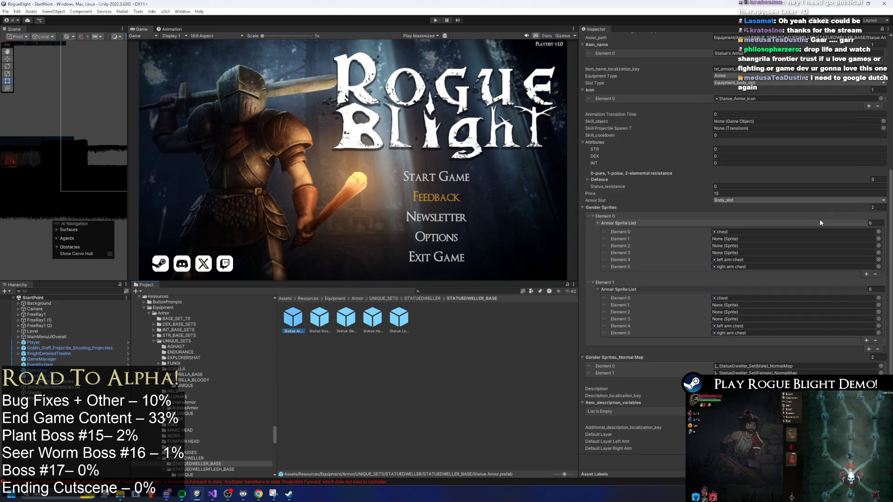
pyautogui.press('Right')
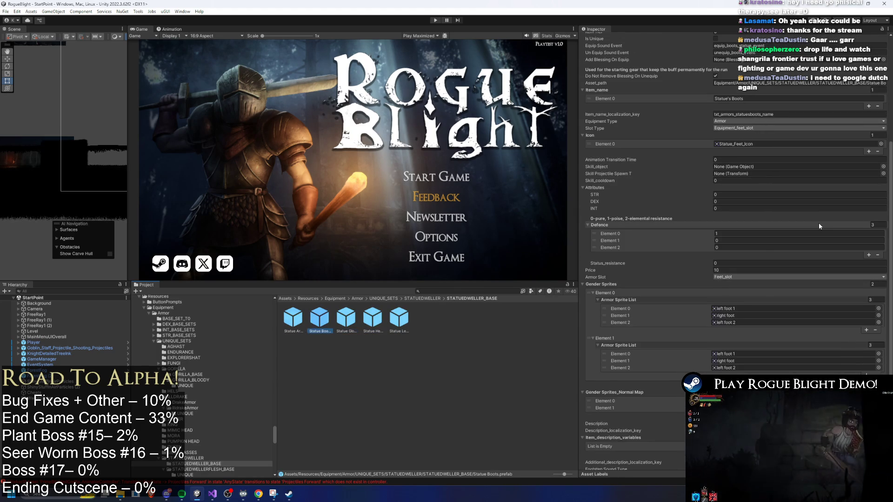
pyautogui.scroll(-2, 822, 230)
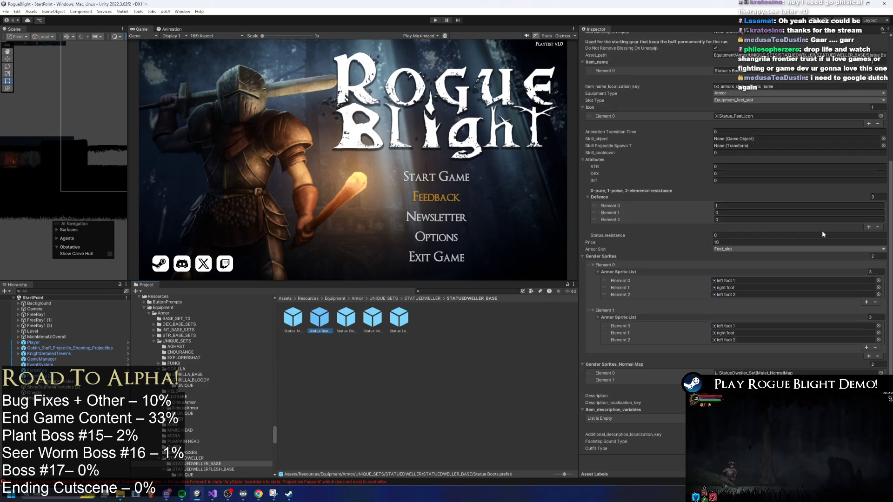
pyautogui.press('Left')
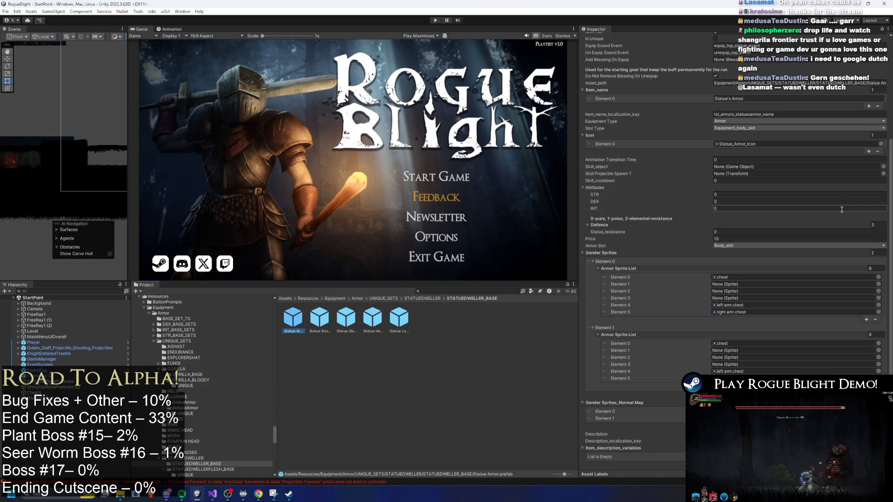
pyautogui.scroll(-3, 843, 213)
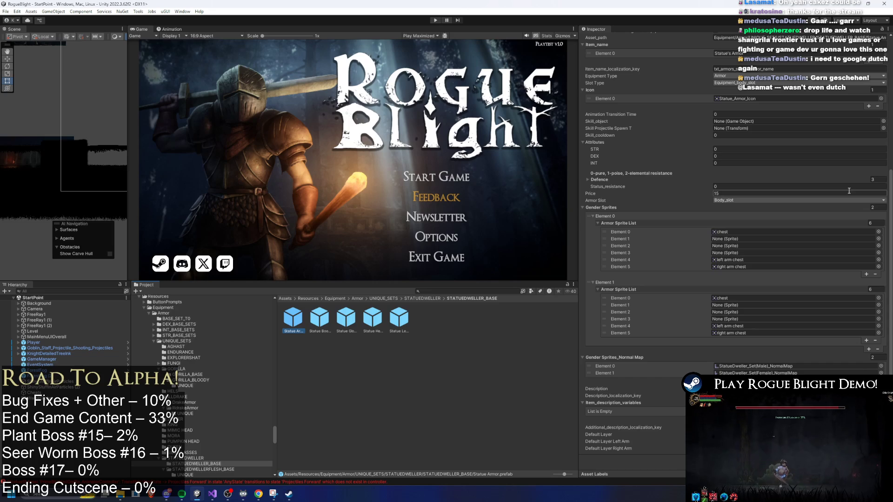
pyautogui.scroll(10, 833, 187)
pyautogui.click(724, 146)
# Step: Check the Boots, Gloves, Helmet, Leggings and Armor prefabs, then bring up the music controls
pyautogui.click(325, 325)
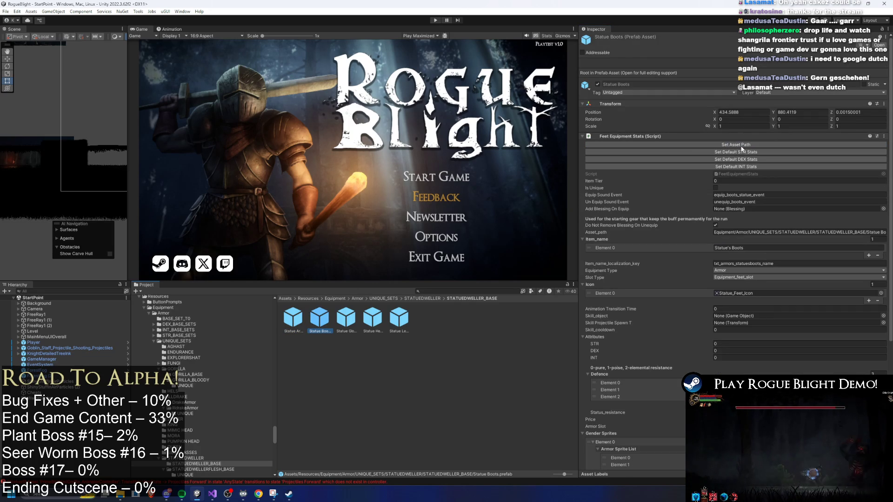
pyautogui.click(356, 318)
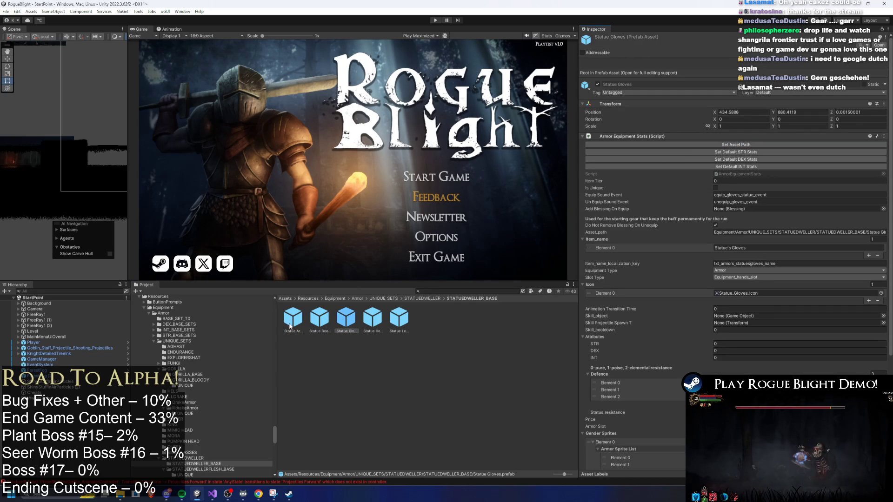
pyautogui.click(372, 318)
pyautogui.click(735, 144)
pyautogui.click(399, 318)
pyautogui.click(369, 325)
pyautogui.click(319, 319)
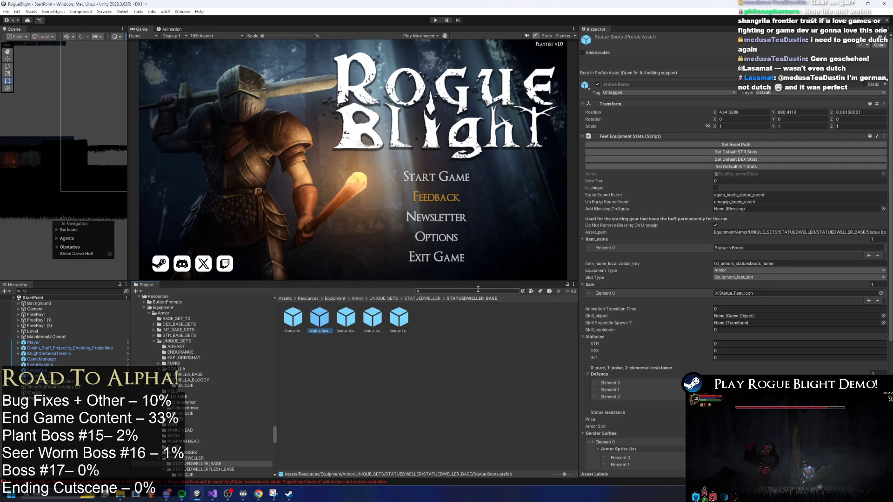
pyautogui.press('Right')
pyautogui.press('Right')
pyautogui.press('Left')
pyautogui.press('Left')
pyautogui.press('Left')
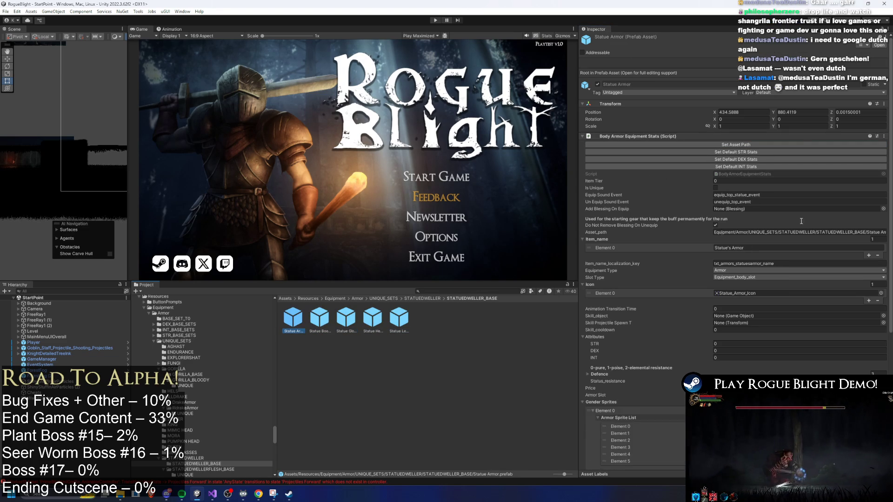
pyautogui.scroll(-5, 819, 223)
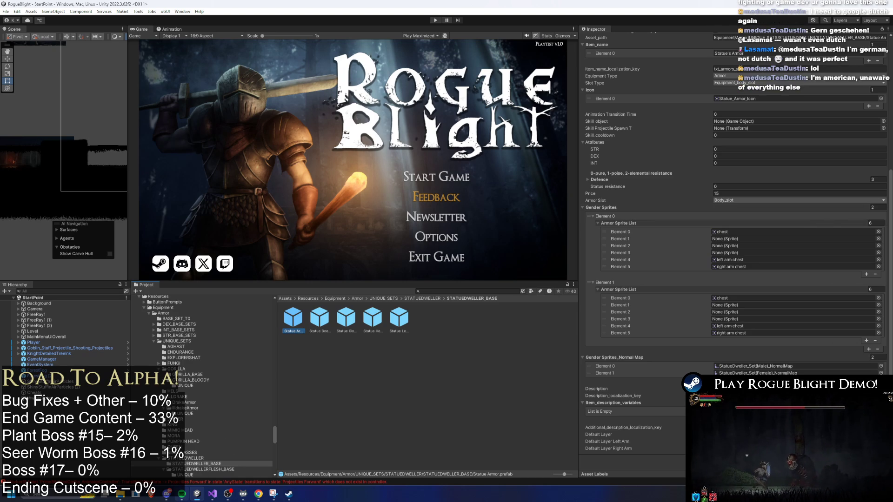
pyautogui.moveTo(182, 494)
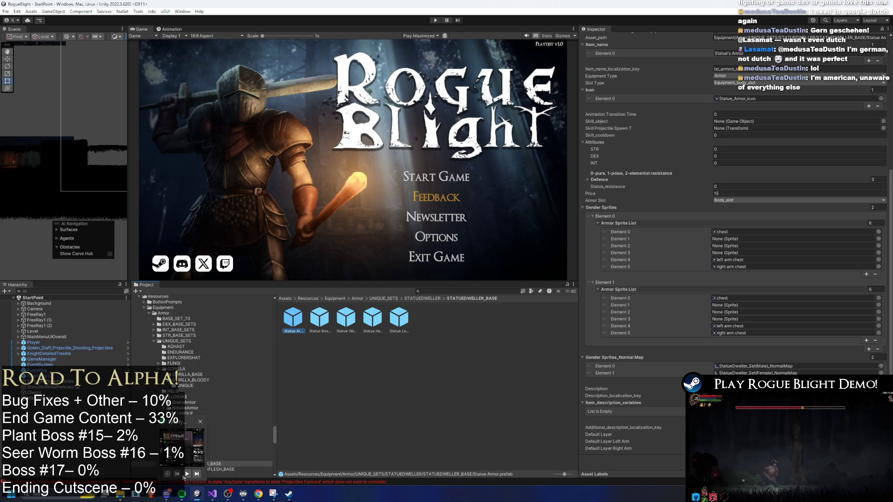
pyautogui.click(187, 474)
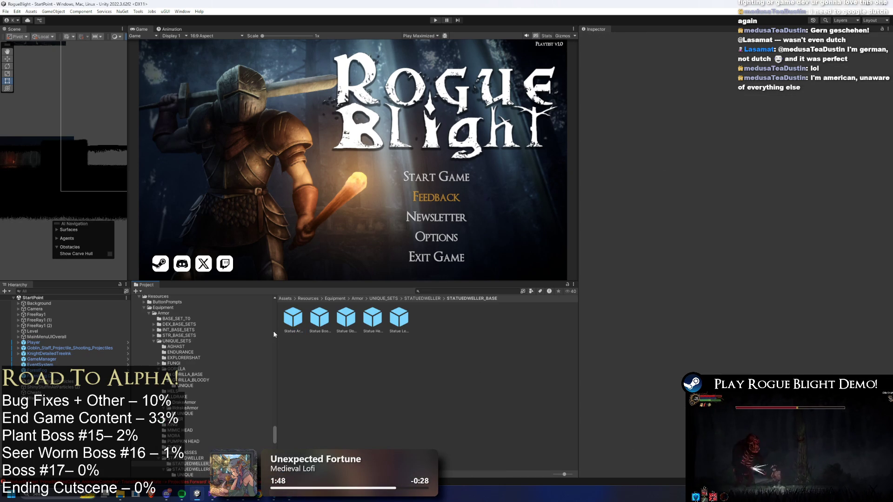
# Step: Add Element 0 to Statue Armor's Item_description_variables, then view the Boots and Gloves prefabs
pyautogui.press('Right')
pyautogui.press('Right')
pyautogui.press('Right')
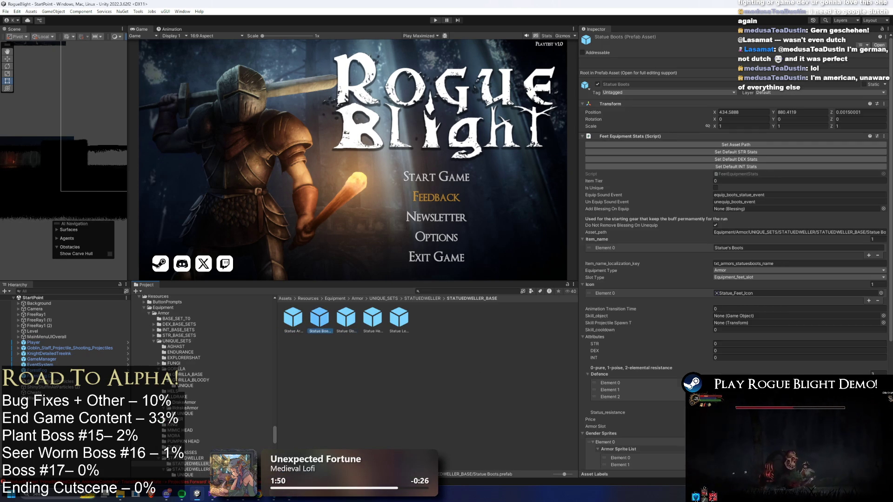
pyautogui.press('Left')
pyautogui.press('Left')
pyautogui.press('Left')
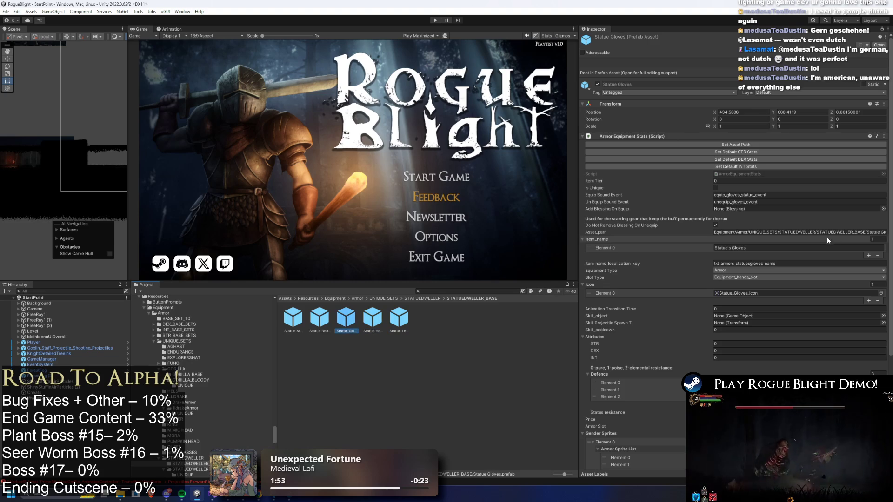
pyautogui.scroll(-7, 834, 218)
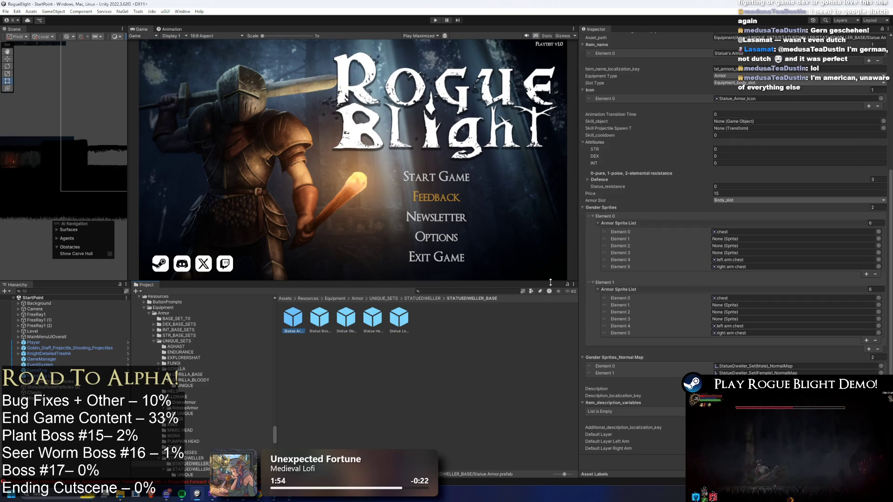
pyautogui.scroll(4, 790, 272)
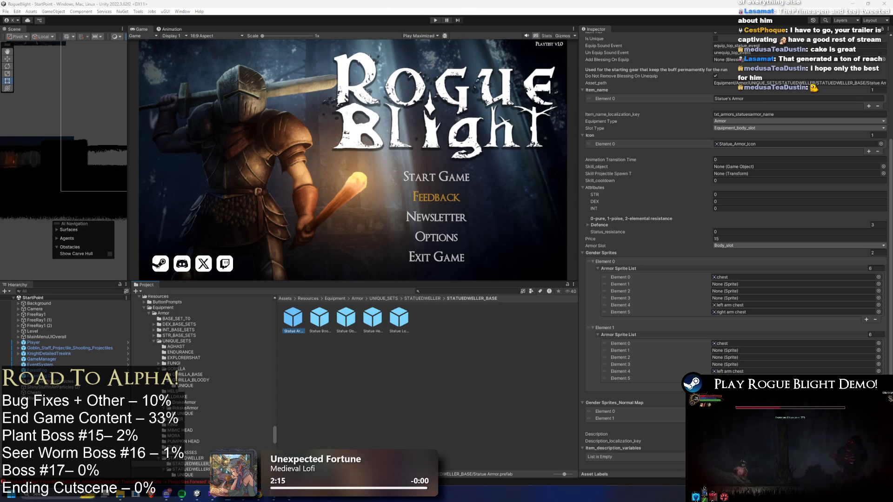
pyautogui.scroll(-3, 735, 269)
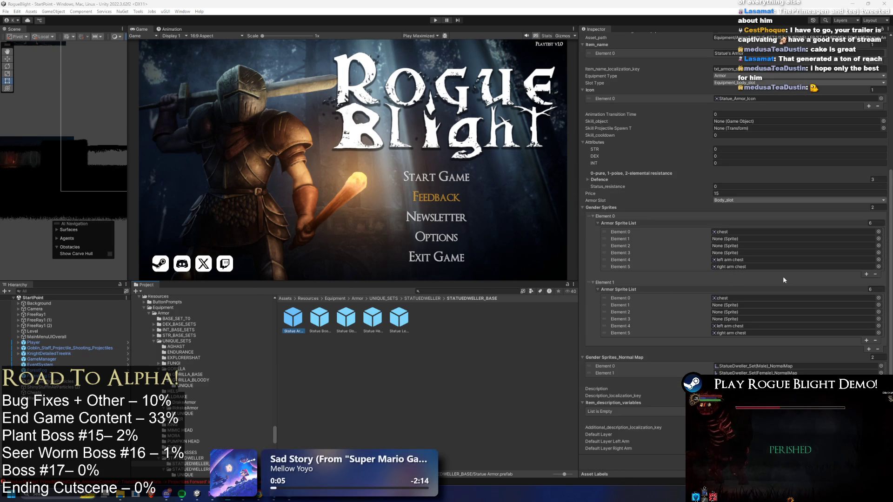
pyautogui.scroll(13, 785, 269)
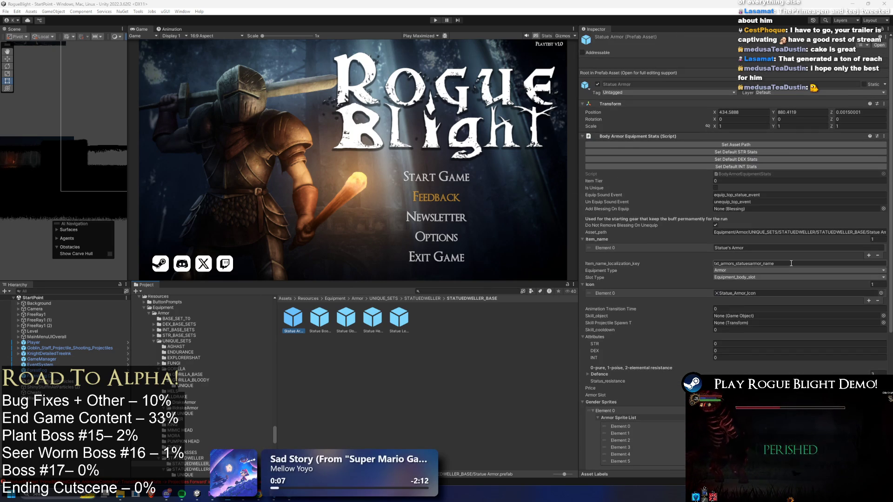
pyautogui.scroll(-13, 793, 258)
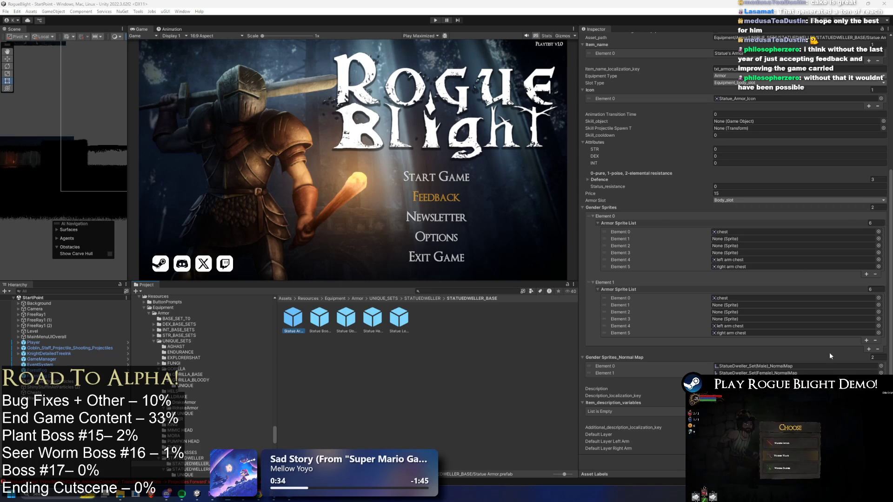
pyautogui.click(866, 418)
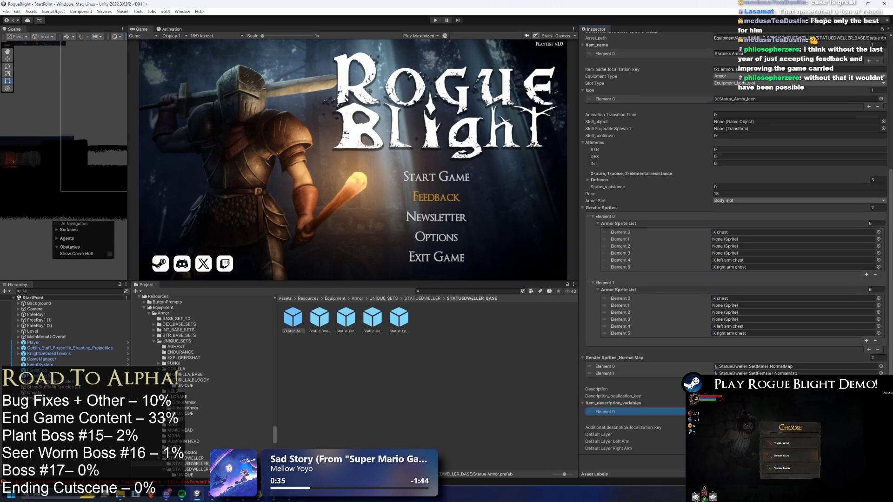
pyautogui.click(320, 318)
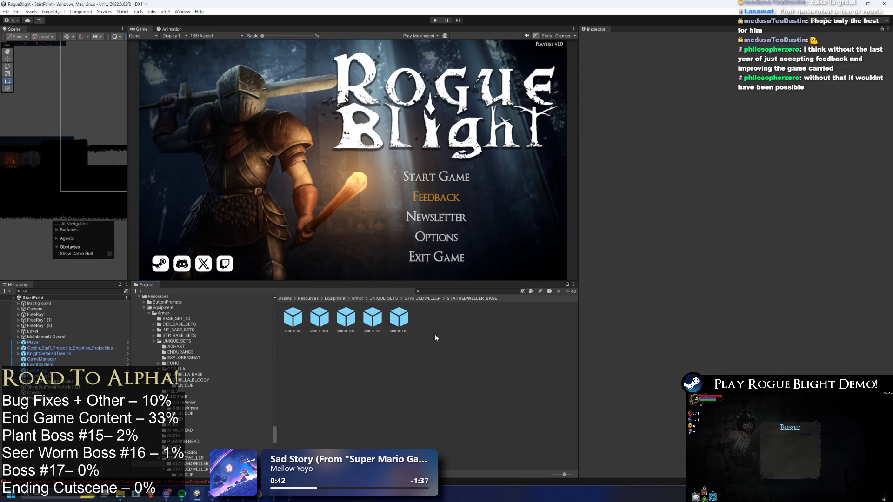
pyautogui.click(346, 318)
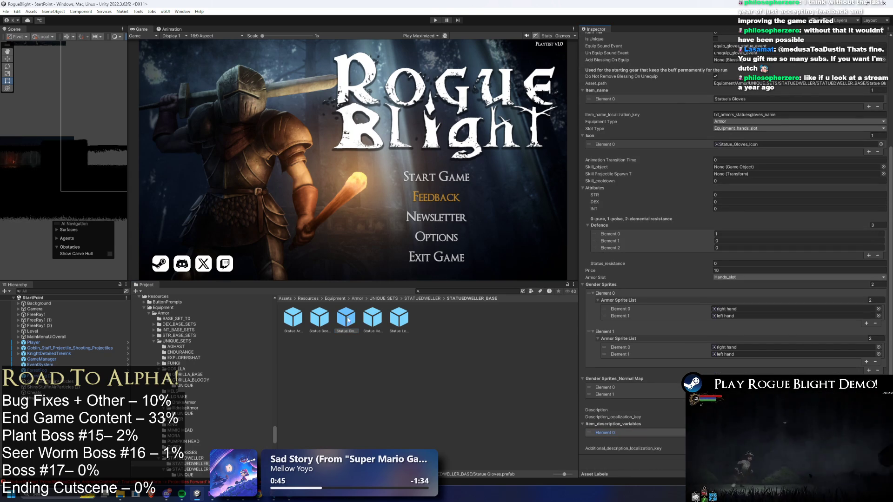
# Step: Review the Helmet, Leggings, Armor and Boots prefabs' stats
pyautogui.click(374, 320)
pyautogui.press('Right')
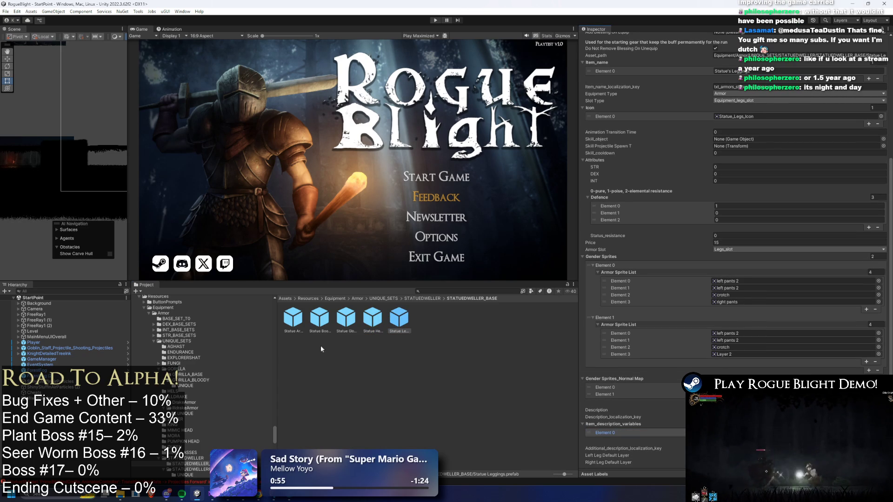
pyautogui.click(290, 327)
pyautogui.press('Right')
pyautogui.press('Left')
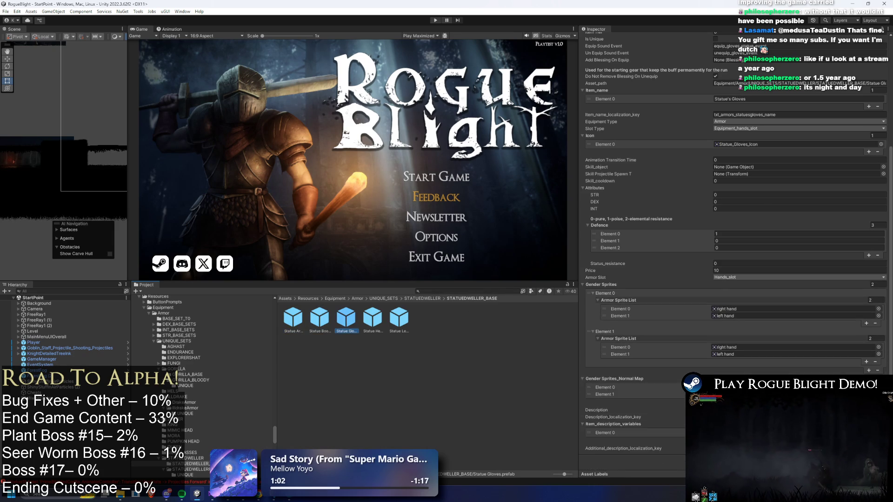
pyautogui.scroll(-2, 673, 240)
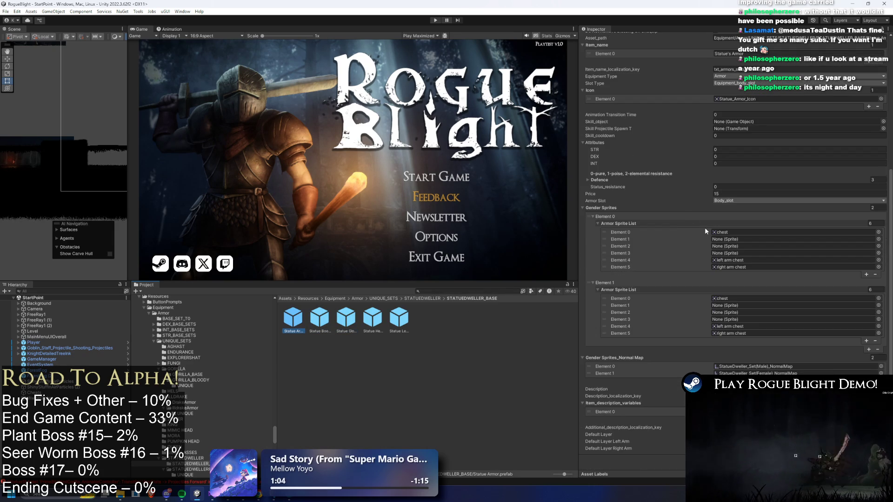
# Step: Check Gloves, Helmet and Leggings, then open Statue Armor's Add Blessing On Equip picker
pyautogui.click(320, 317)
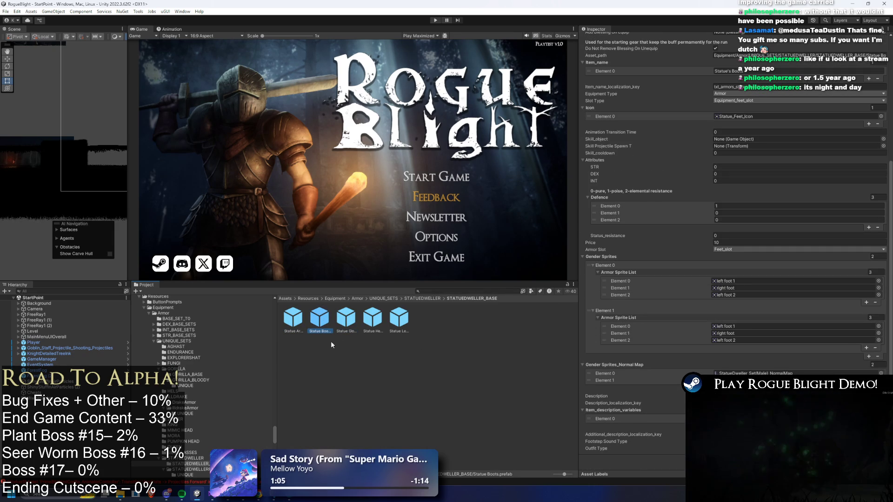
pyautogui.press('Right')
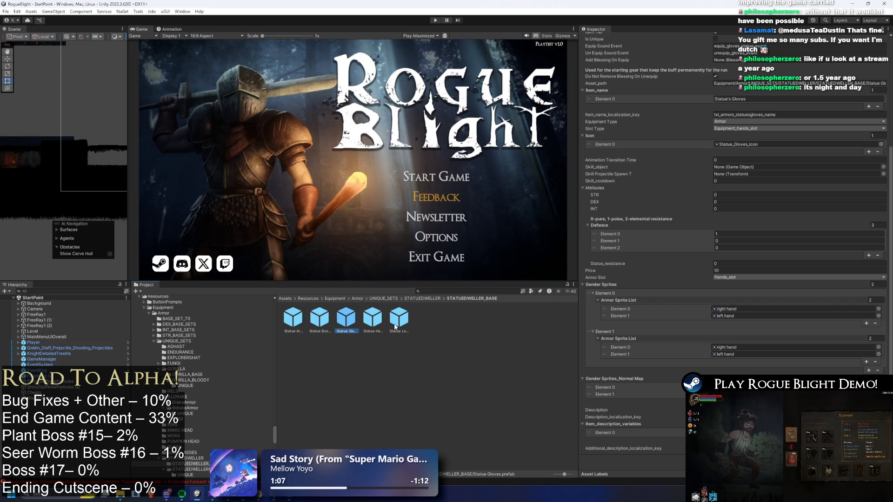
pyautogui.click(382, 324)
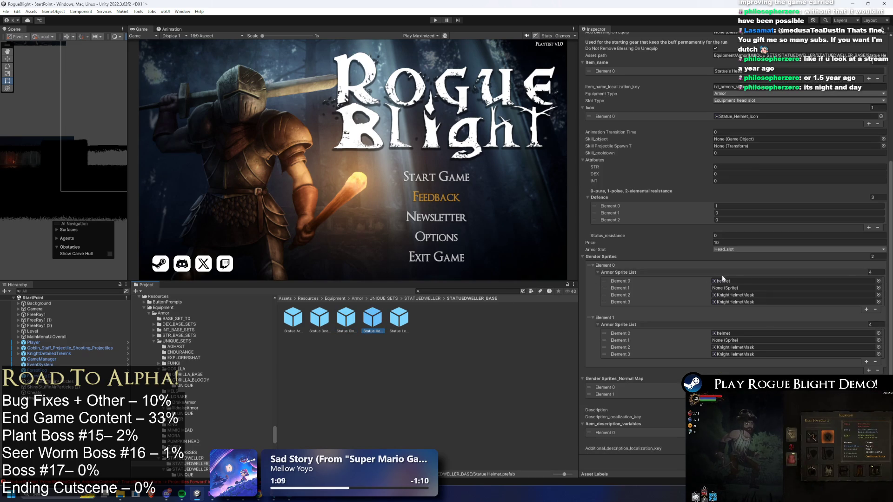
pyautogui.click(402, 320)
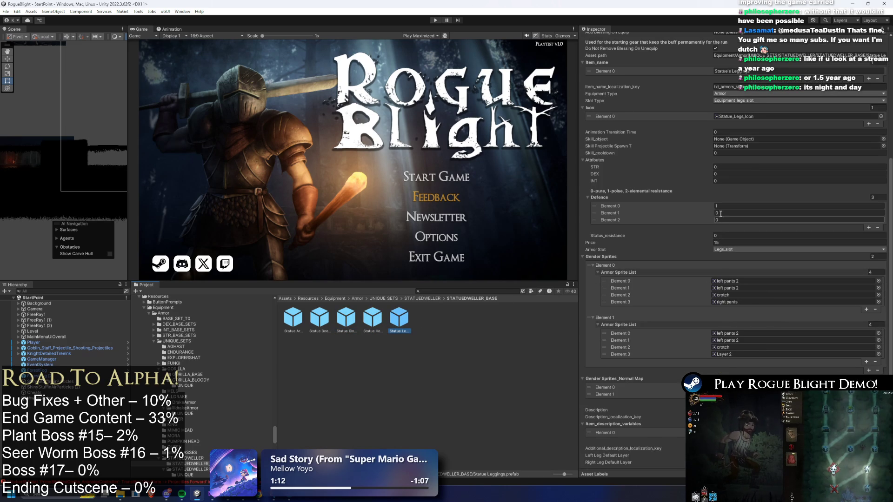
pyautogui.scroll(5, 781, 185)
pyautogui.press('Left')
pyautogui.press('Left')
pyautogui.press('Left')
pyautogui.press('Left')
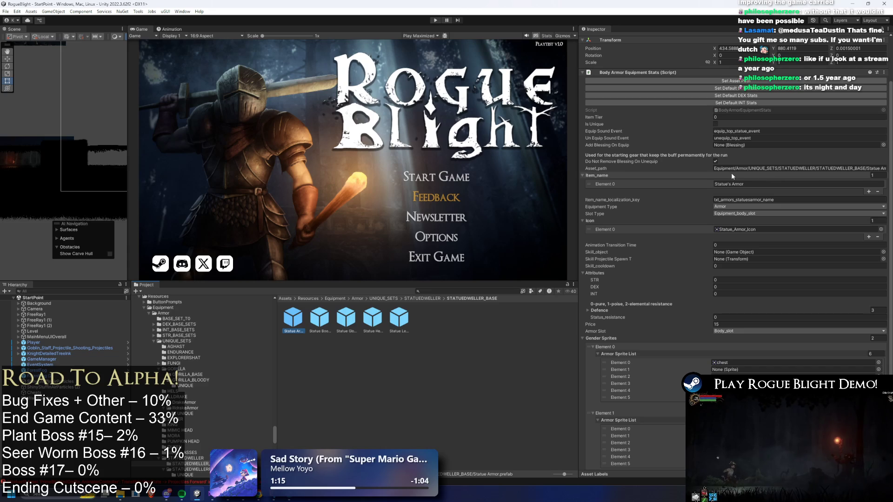
pyautogui.click(882, 144)
pyautogui.write('st')
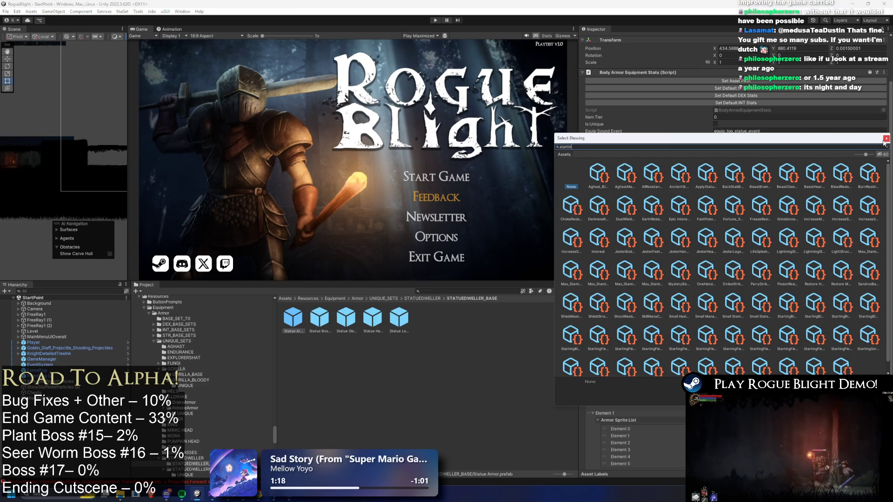
# Step: Search 'starting statue' and assign StartingFleshStatueDwellerBoots_Blessing as the Statue Armor's equip blessing
pyautogui.write('g f')
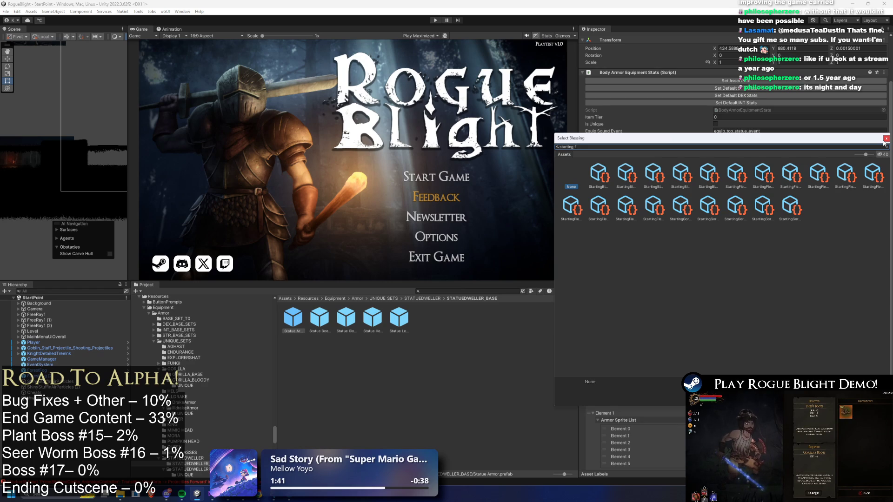
pyautogui.write('atue')
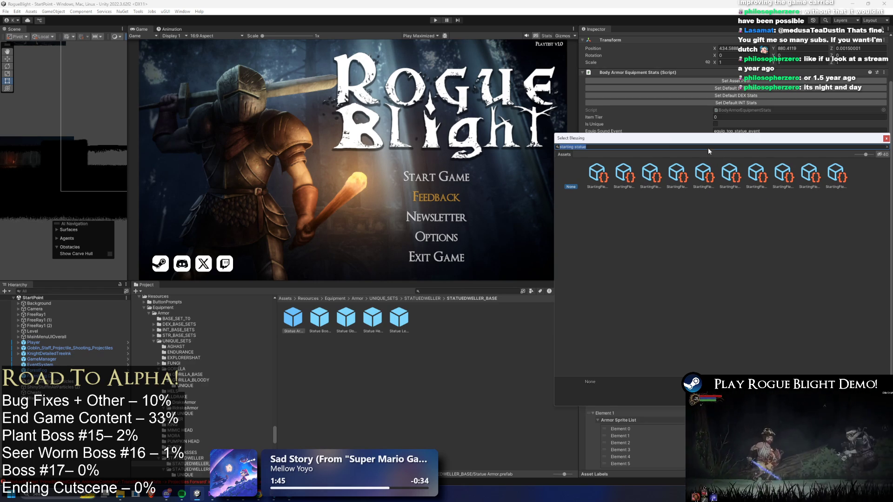
pyautogui.click(599, 177)
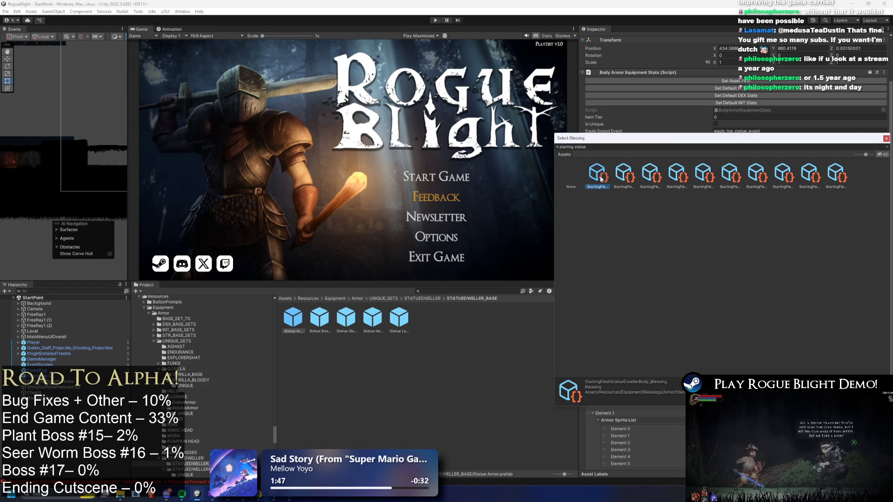
pyautogui.press('Right')
pyautogui.press('Right')
pyautogui.press('Right')
pyautogui.press('Right')
pyautogui.press('Right')
pyautogui.press('Left')
pyautogui.press('Left')
pyautogui.press('Left')
pyautogui.press('Left')
pyautogui.press('Left')
pyautogui.press('Left')
pyautogui.press('Left')
pyautogui.press('Right')
pyautogui.press('Right')
pyautogui.press('Return')
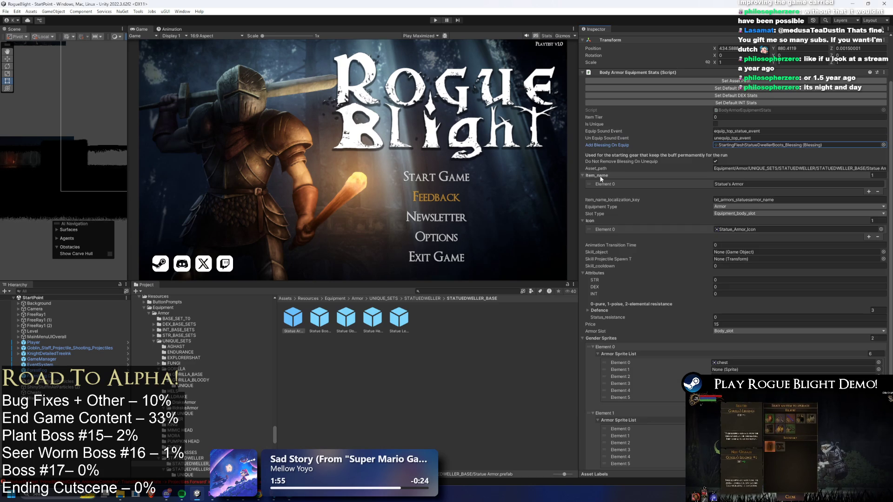
pyautogui.click(757, 144)
# Step: Remove 'Flesh' from the names of the first blessing and the Boots blessing
pyautogui.click(296, 320)
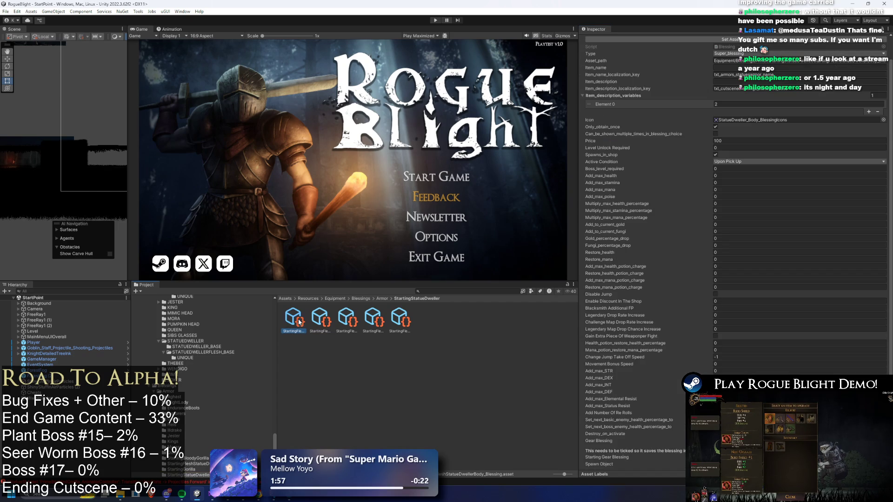
pyautogui.rightClick(299, 320)
pyautogui.click(349, 116)
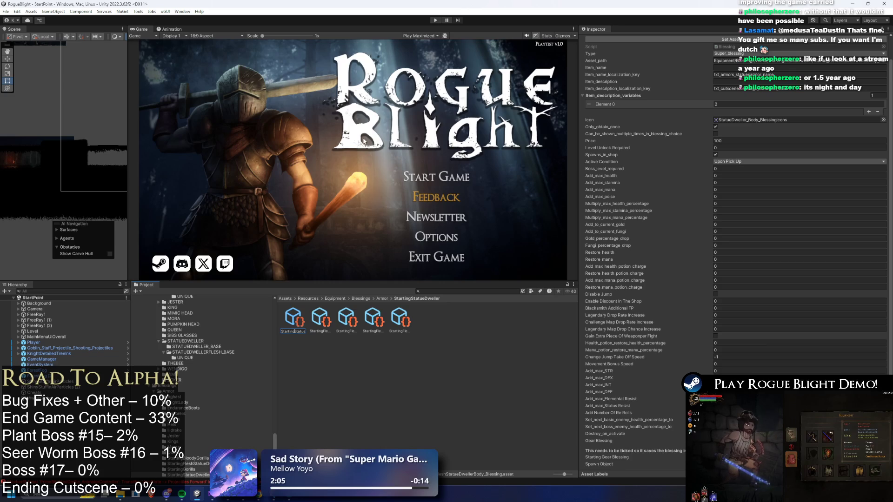
pyautogui.rightClick(320, 320)
pyautogui.click(361, 137)
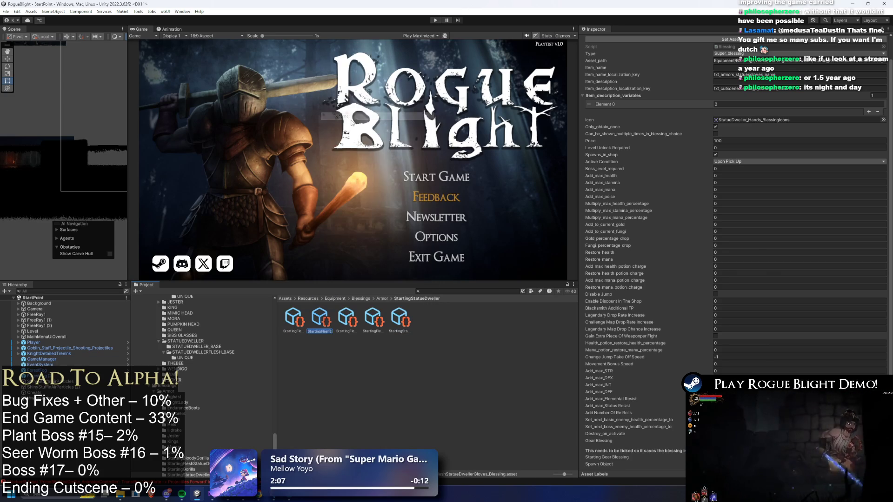
pyautogui.press('Left')
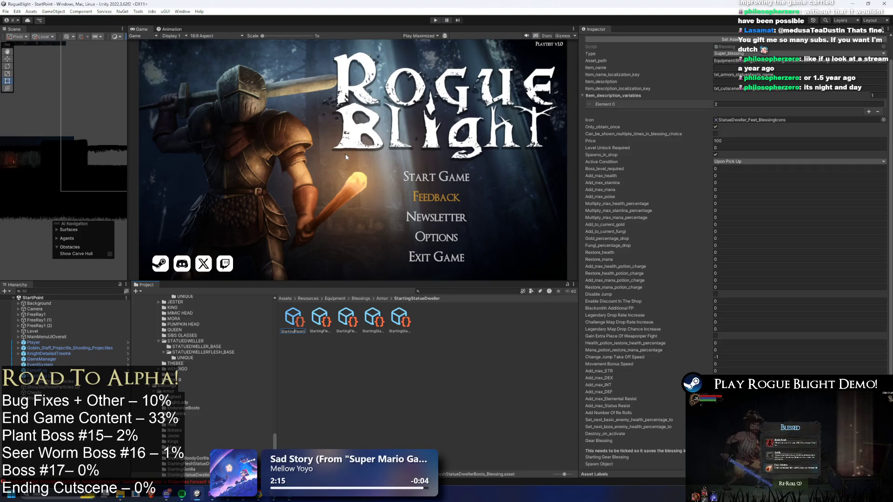
pyautogui.press('Return')
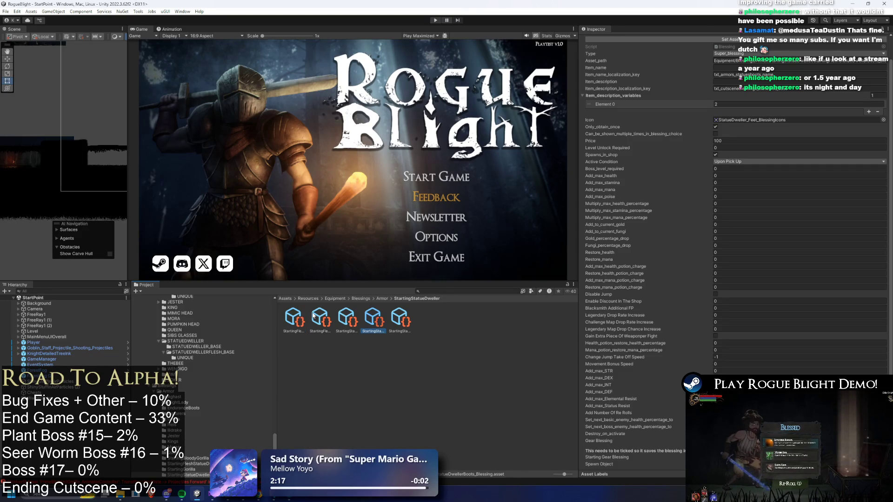
# Step: Drop 'Flesh' from the Head and Leggings blessing names, then check the Gloves blessing
pyautogui.rightClick(300, 317)
pyautogui.click(343, 117)
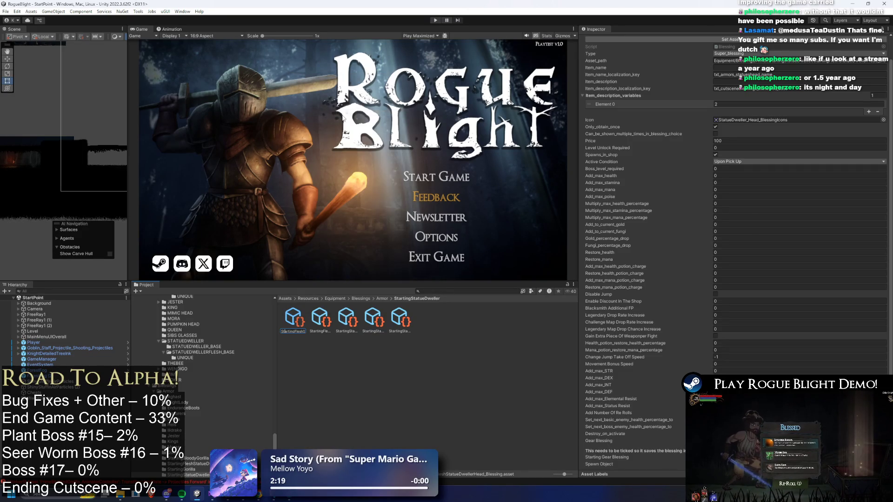
pyautogui.press('Delete')
pyautogui.press('Delete')
pyautogui.press('Delete')
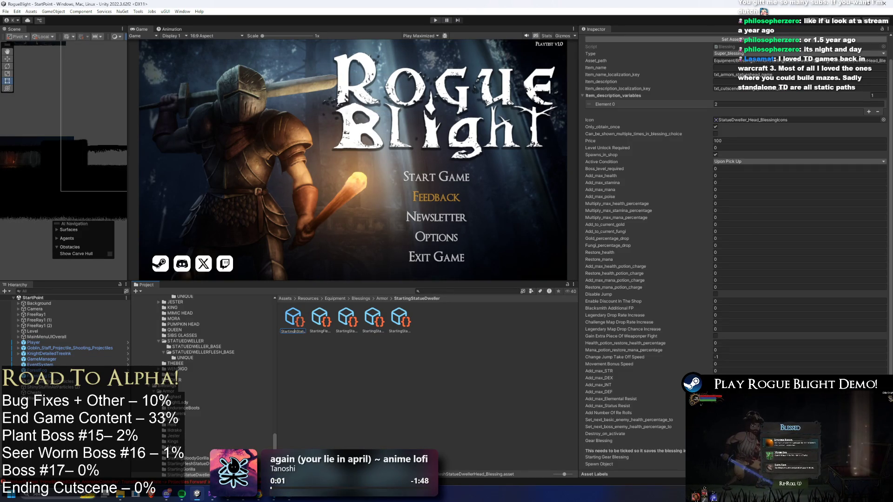
pyautogui.press('Return')
pyautogui.rightClick(295, 318)
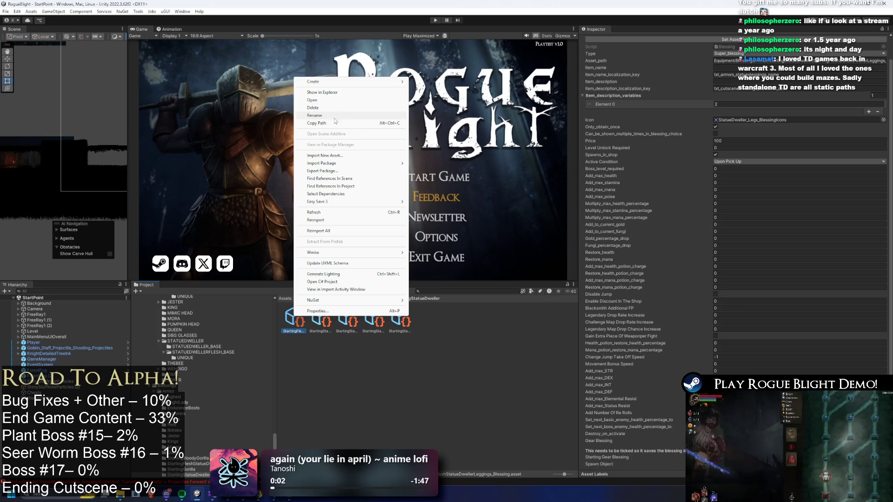
pyautogui.click(334, 116)
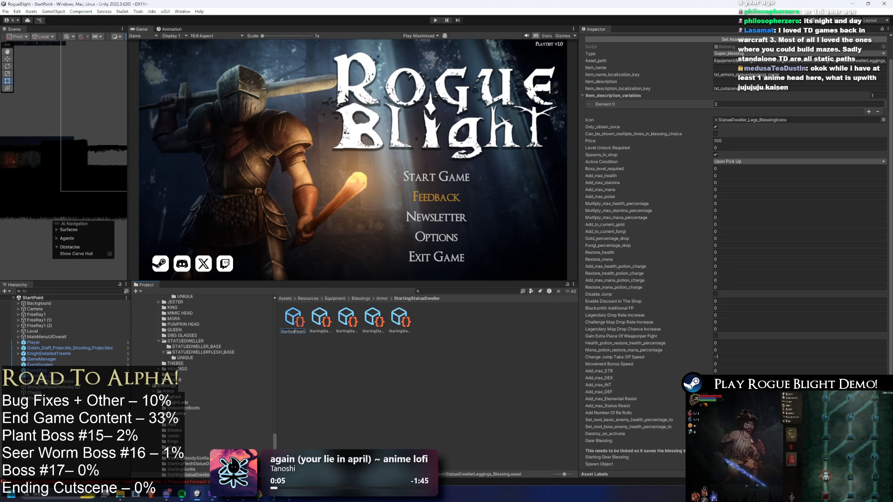
pyautogui.press('Return')
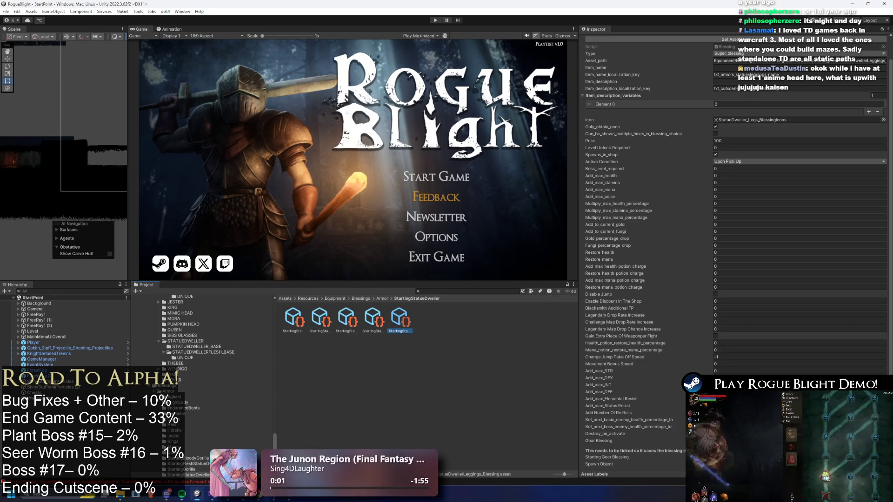
pyautogui.click(347, 320)
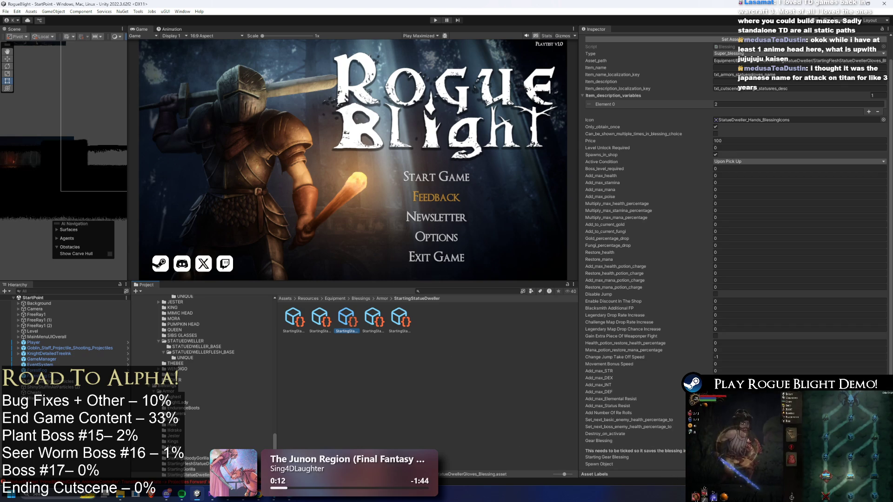
pyautogui.press('XF86AudioLowerVolume')
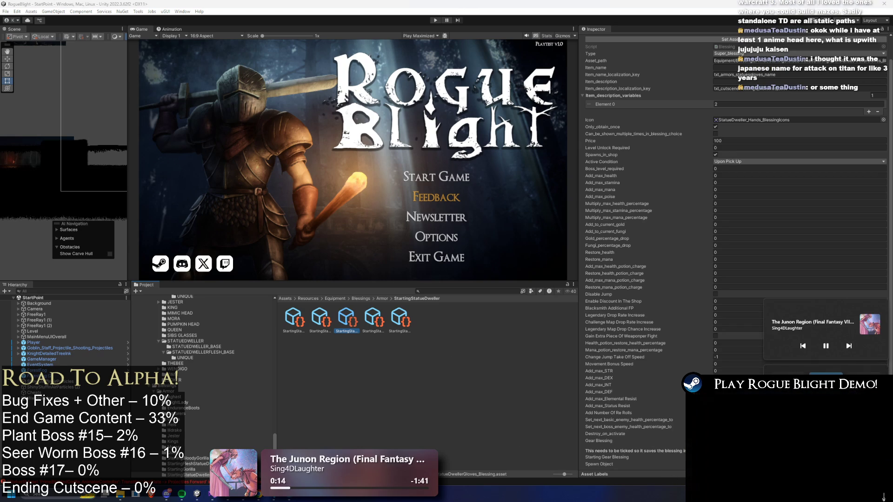
pyautogui.click(363, 385)
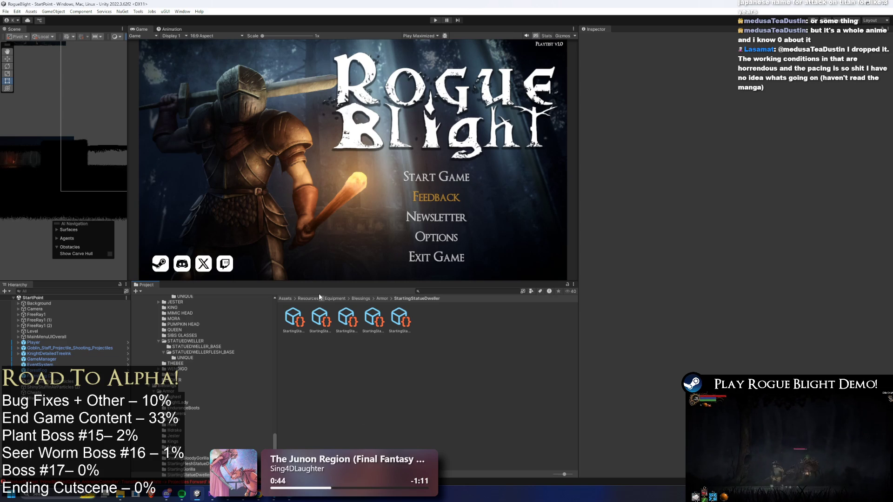
# Step: Update the stored asset paths of the Head and Leggings blessings
pyautogui.click(346, 319)
pyautogui.press('Left')
pyautogui.press('Left')
pyautogui.click(788, 64)
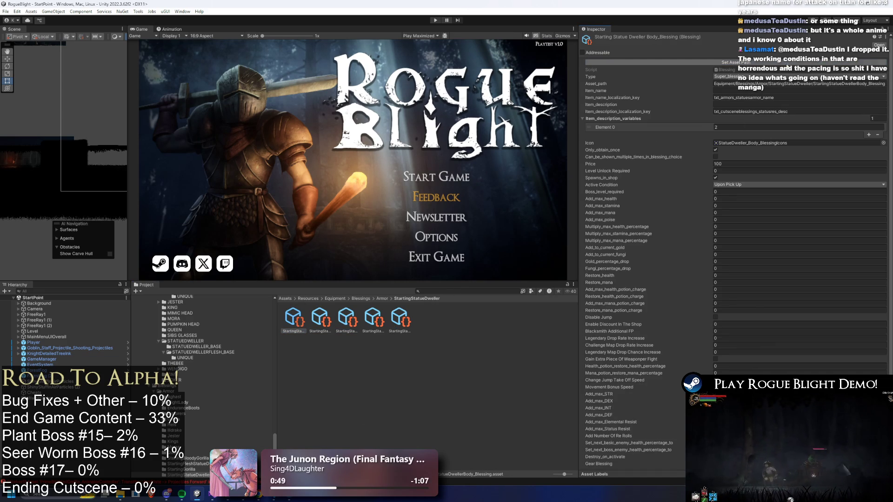
pyautogui.click(320, 319)
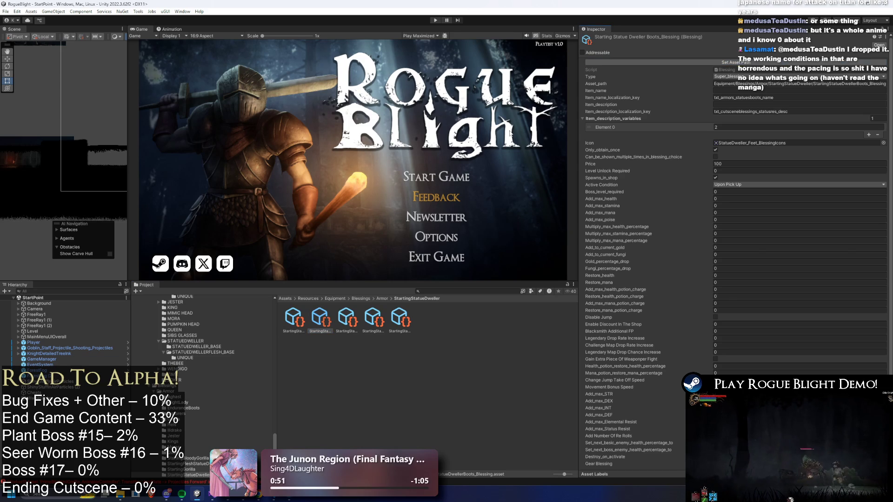
pyautogui.press('Right')
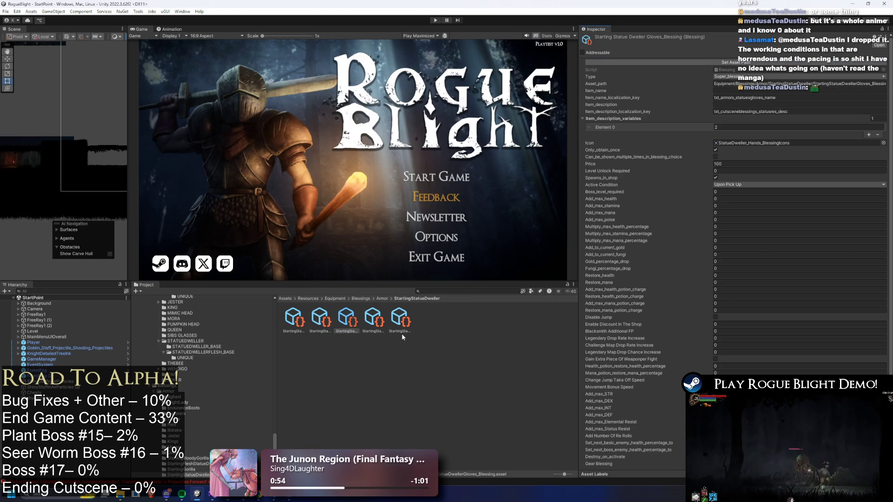
pyautogui.click(384, 320)
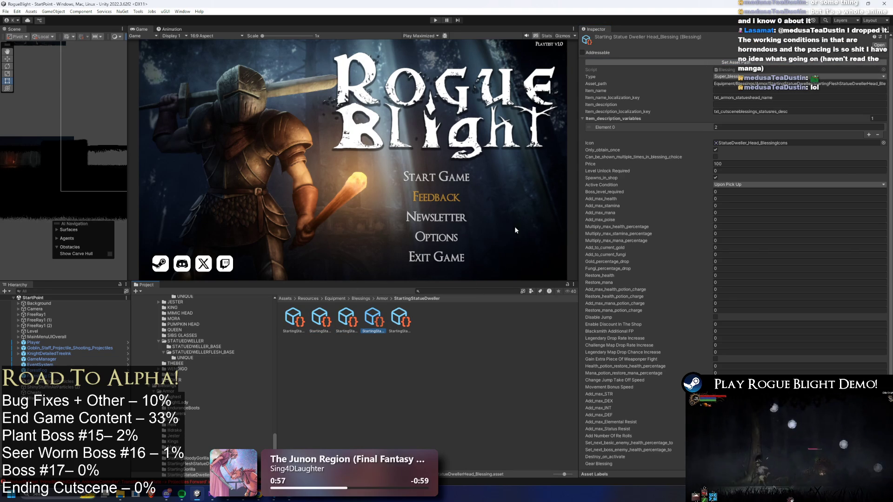
pyautogui.click(655, 62)
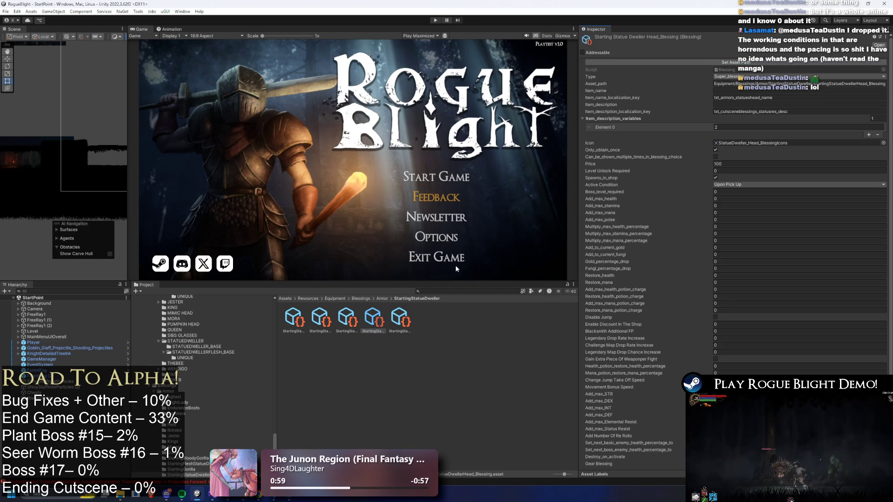
pyautogui.click(399, 319)
pyautogui.click(743, 62)
pyautogui.click(742, 62)
# Step: Update the Body blessing's stored asset path and check its Add_max_DEF value
pyautogui.click(320, 318)
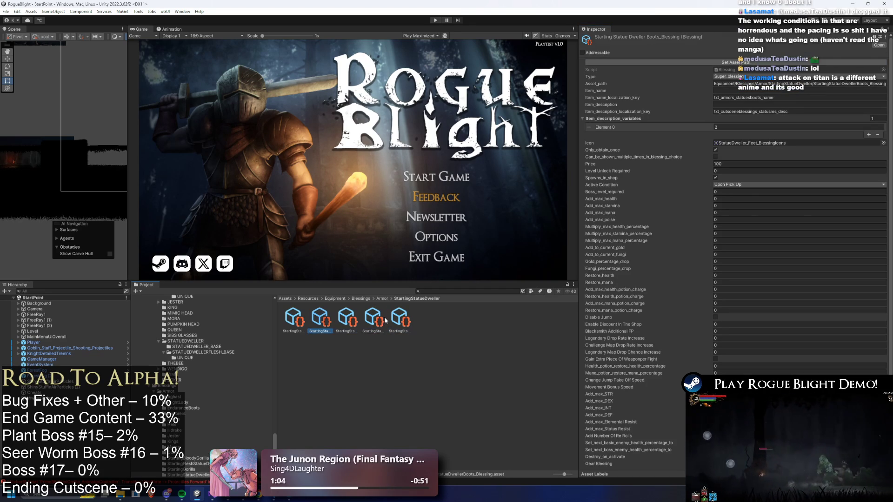
pyautogui.press('Left')
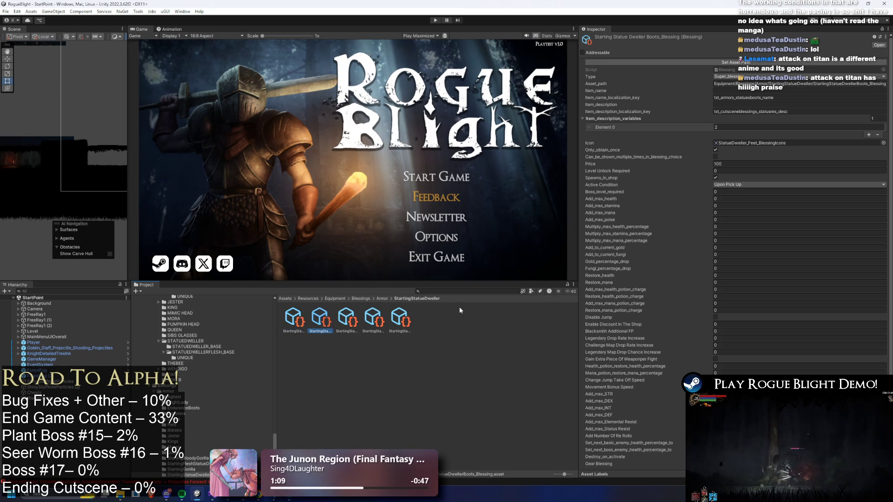
pyautogui.click(733, 62)
pyautogui.press('Right')
pyautogui.press('Right')
pyautogui.press('Right')
pyautogui.press('Left')
pyautogui.press('Left')
pyautogui.press('Left')
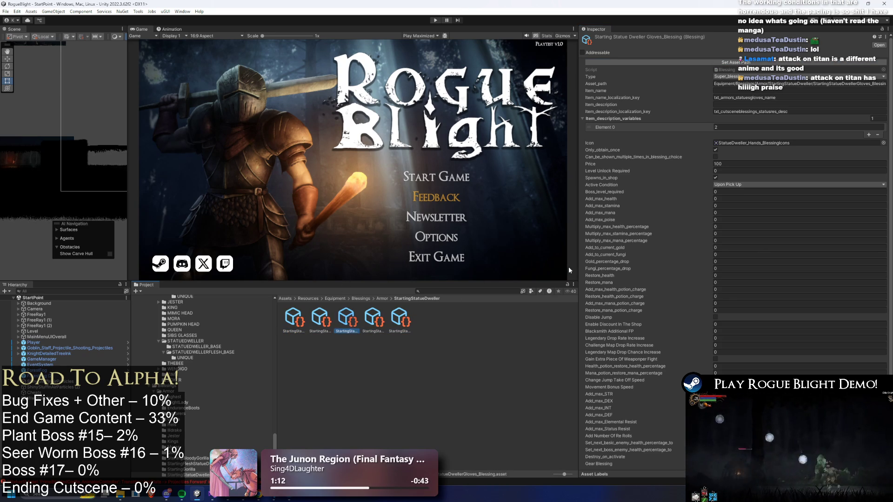
pyautogui.scroll(-2, 845, 307)
pyautogui.press('Right')
pyautogui.press('Right')
pyautogui.press('Right')
pyautogui.press('Right')
pyautogui.press('Left')
pyautogui.press('Left')
pyautogui.press('Left')
pyautogui.click(648, 392)
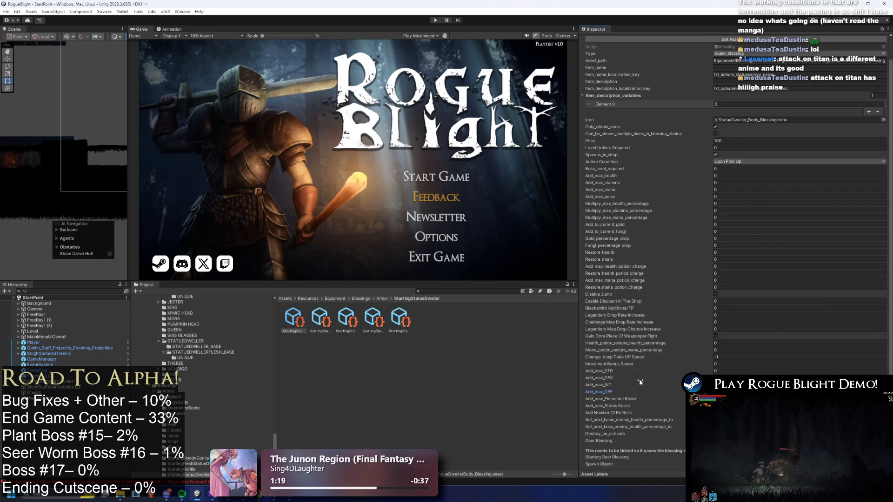
# Step: Recheck the Head and Body blessings, then go up to the Armor blessings folder
pyautogui.click(371, 318)
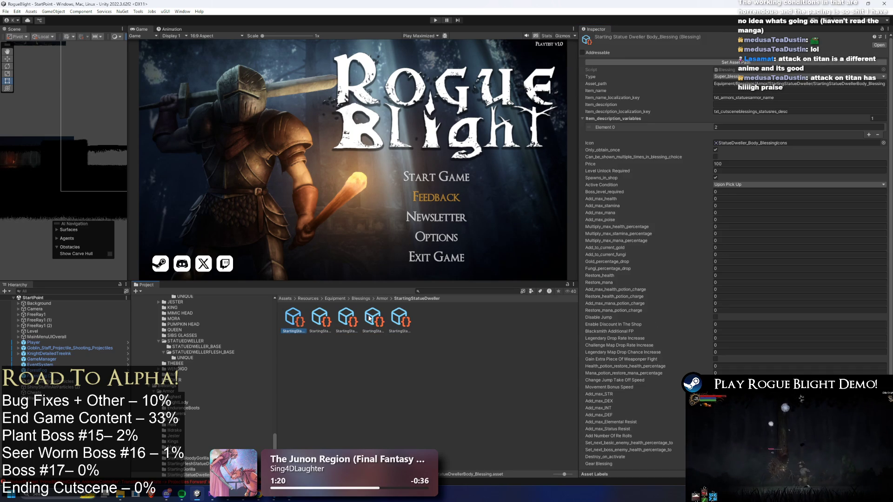
pyautogui.press('Left')
pyautogui.press('Left')
pyautogui.press('Left')
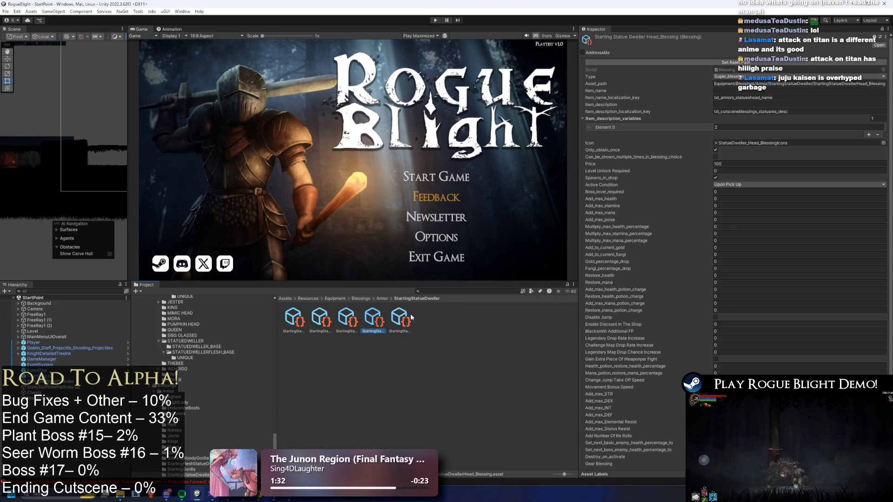
pyautogui.click(381, 298)
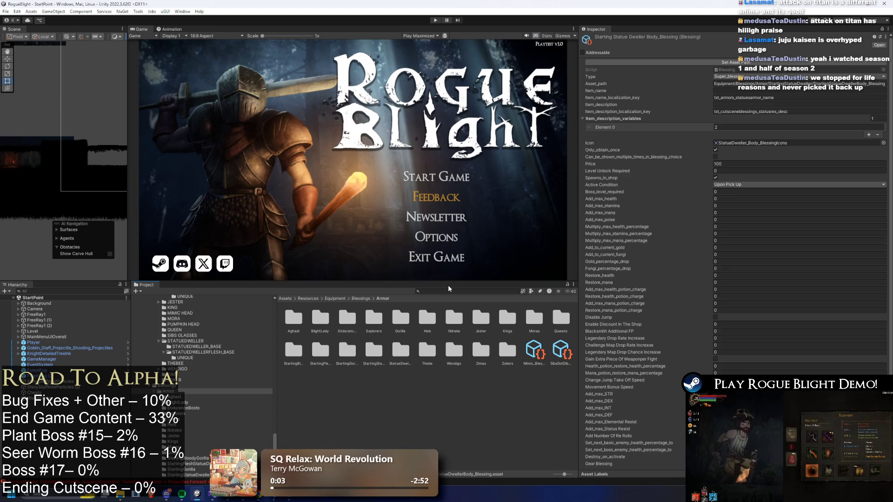
pyautogui.click(446, 290)
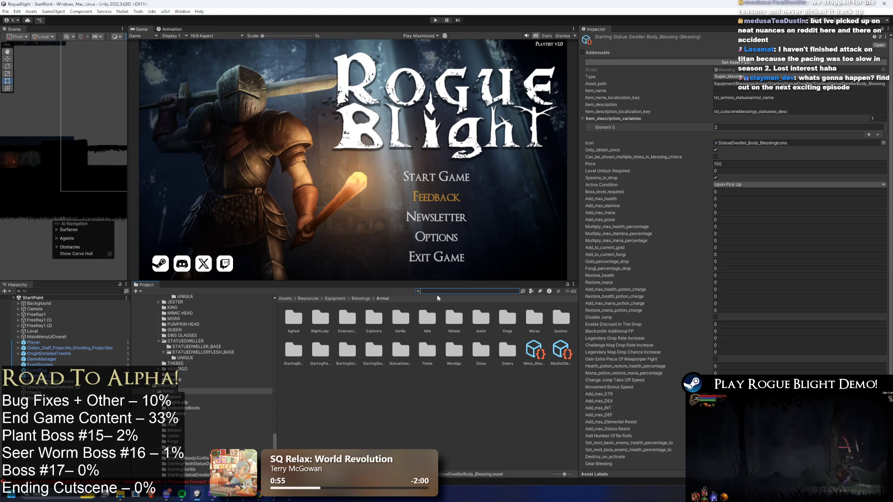
# Step: Search the project for 'statue flesh', pick the flesh Body blessing, then clear the search
pyautogui.click(682, 248)
pyautogui.click(437, 291)
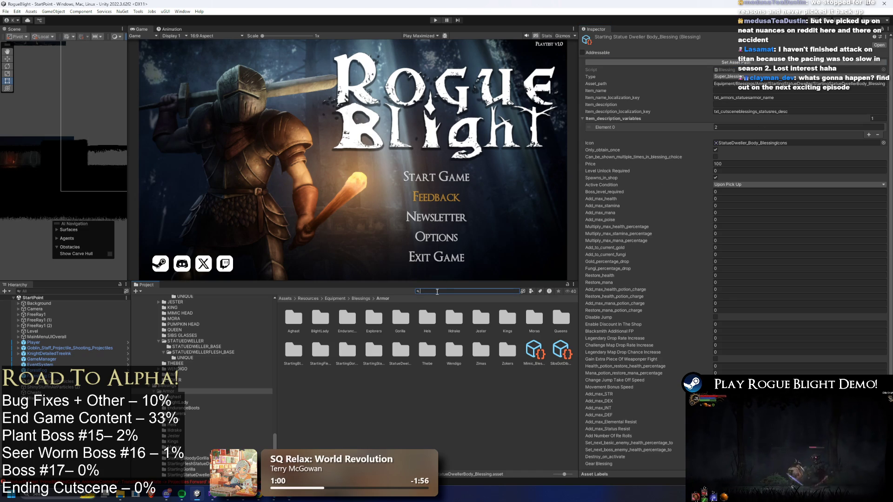
pyautogui.write('stat')
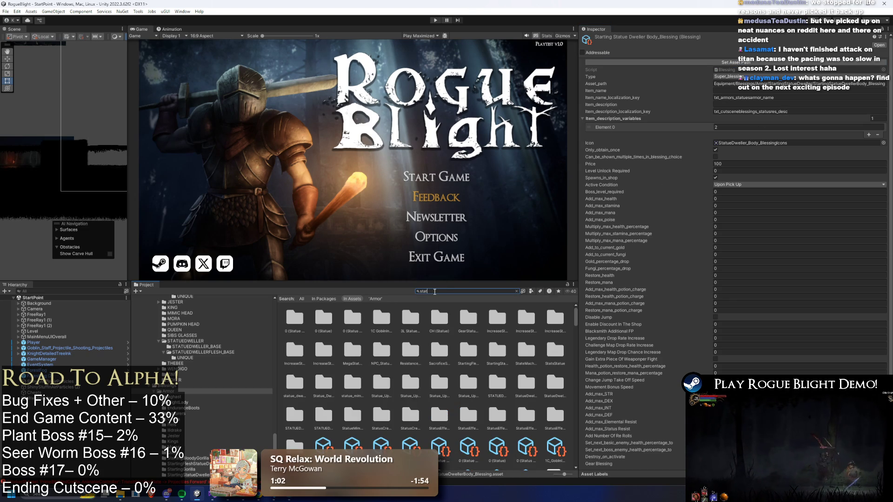
pyautogui.write('st')
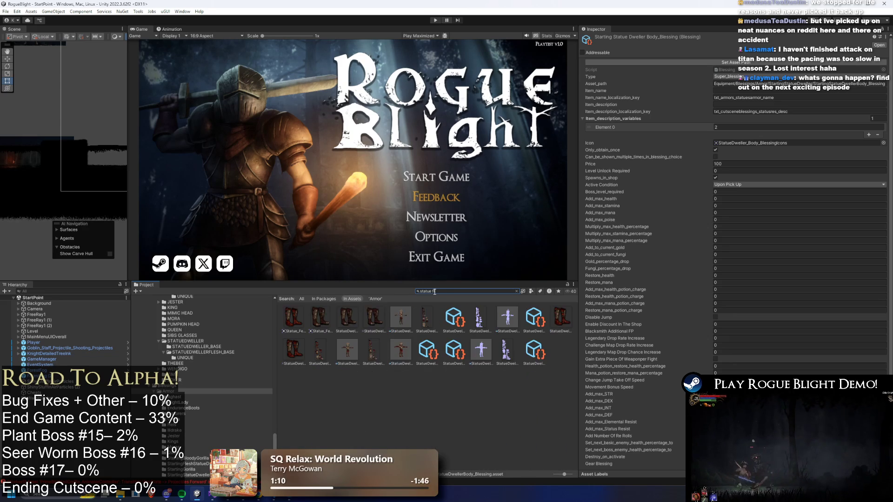
pyautogui.write('lesh')
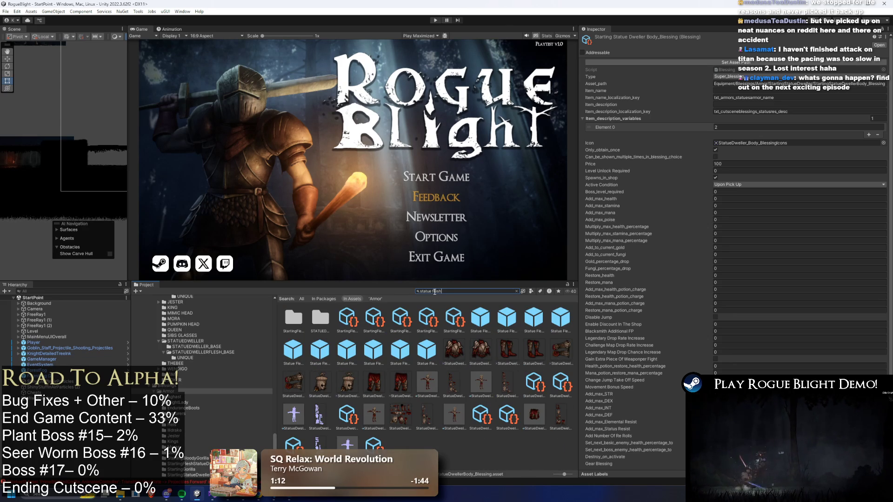
pyautogui.click(347, 318)
pyautogui.click(458, 292)
pyautogui.press('BackSpace')
# Step: Flip through the StartingFleshStatueDweller Body, Boots, Gloves, Head and Leggings blessings
pyautogui.press('Right')
pyautogui.press('Right')
pyautogui.press('Right')
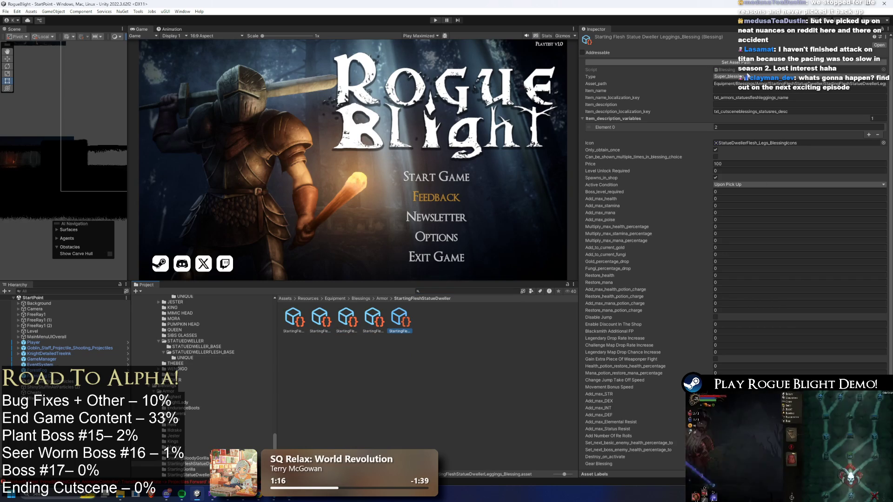
pyautogui.click(350, 321)
pyautogui.press('Left')
pyautogui.press('Left')
pyautogui.press('Right')
pyautogui.press('Right')
pyautogui.press('Right')
pyautogui.press('Left')
pyautogui.press('Left')
pyautogui.press('Left')
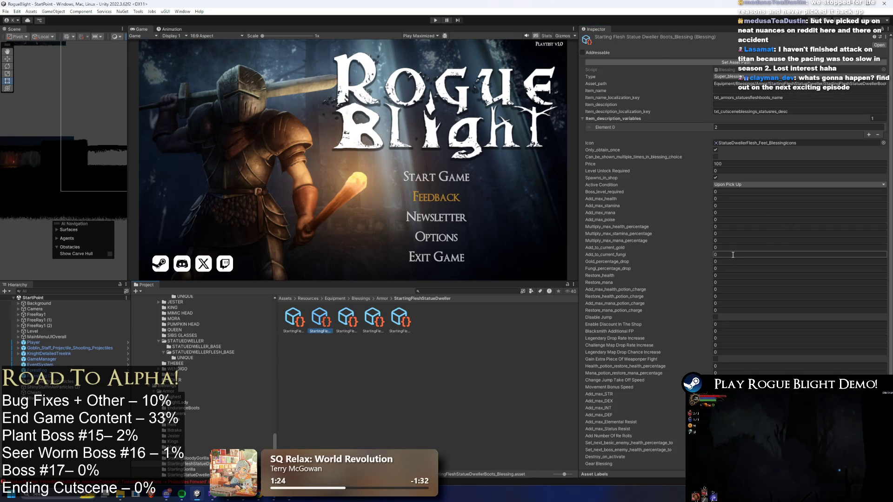
pyautogui.press('Right')
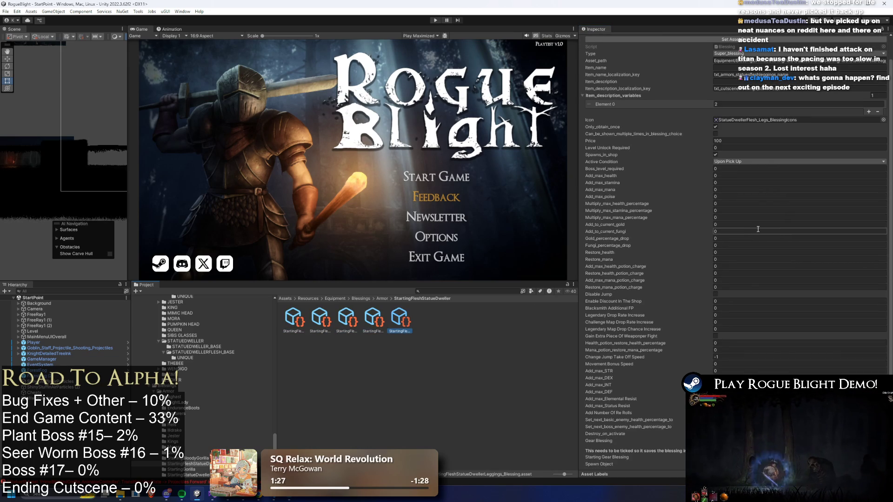
pyautogui.press('Right')
pyautogui.press('Right')
pyautogui.press('Right')
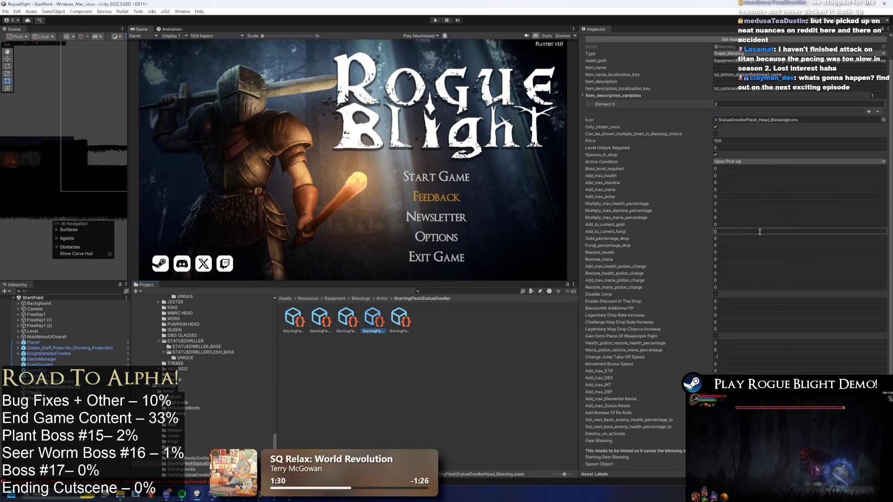
pyautogui.press('Left')
pyautogui.press('Left')
pyautogui.press('Left')
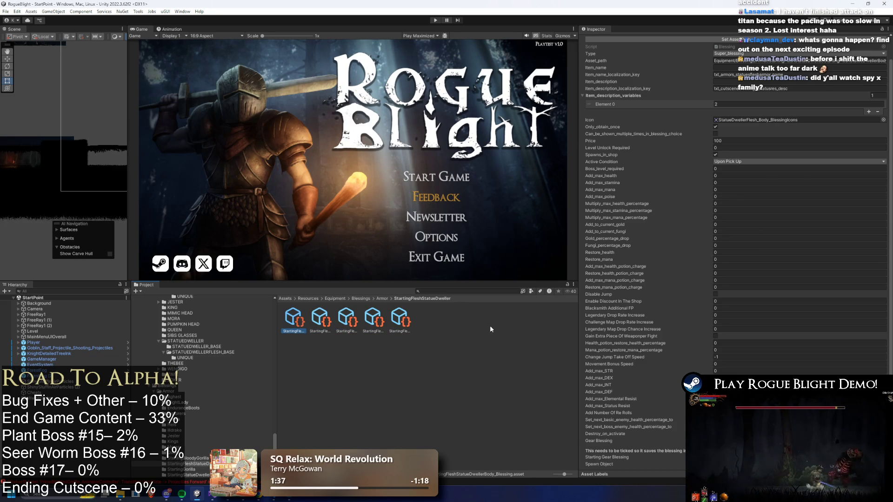
pyautogui.press('Right')
pyautogui.press('Right')
pyautogui.press('Right')
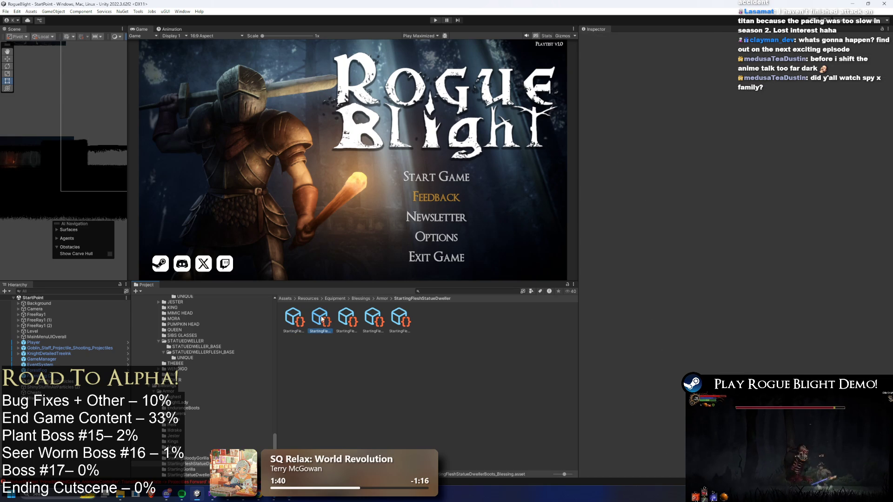
pyautogui.press('Left')
pyautogui.press('Left')
pyautogui.press('Left')
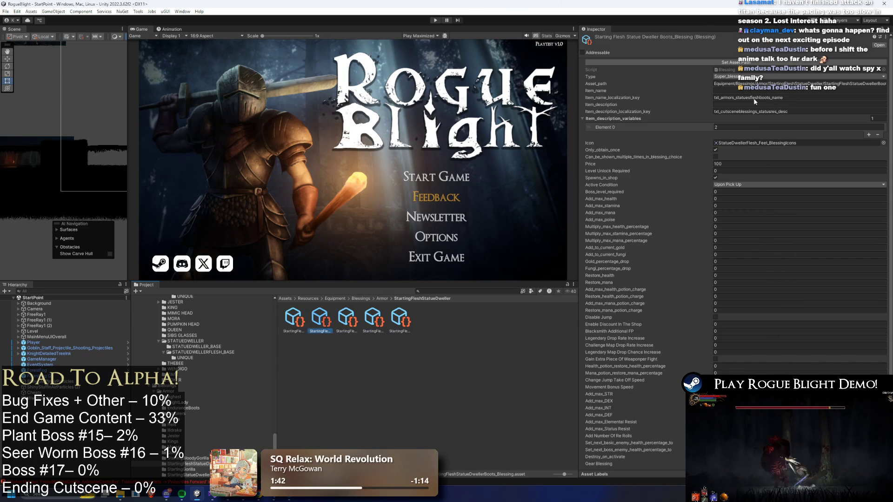
pyautogui.click(406, 321)
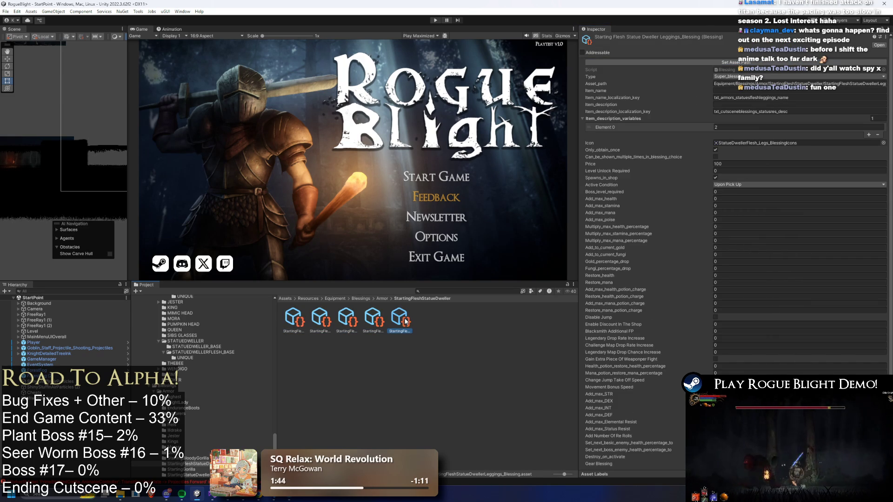
pyautogui.press('Left')
pyautogui.press('Left')
pyautogui.press('Right')
pyautogui.press('Right')
pyautogui.press('Left')
pyautogui.press('Left')
pyautogui.press('Left')
pyautogui.press('Left')
pyautogui.press('Right')
pyautogui.press('Right')
pyautogui.press('Right')
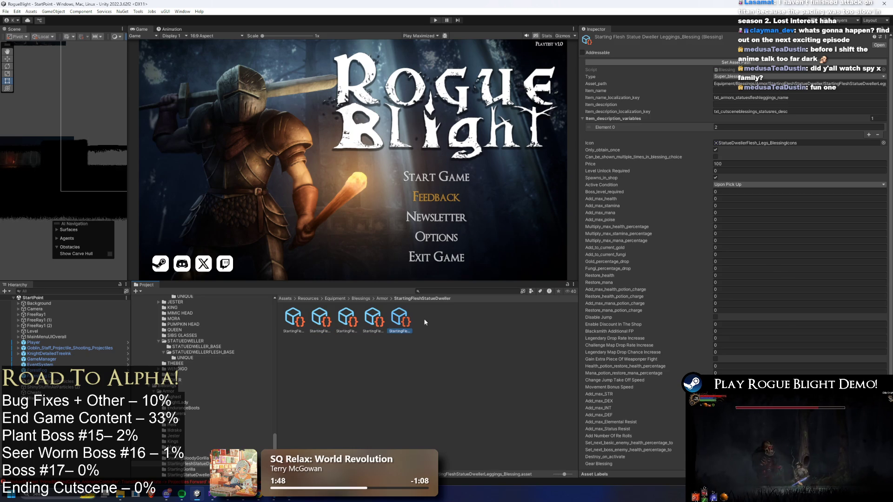
pyautogui.press('Left')
pyautogui.press('Left')
pyautogui.press('Left')
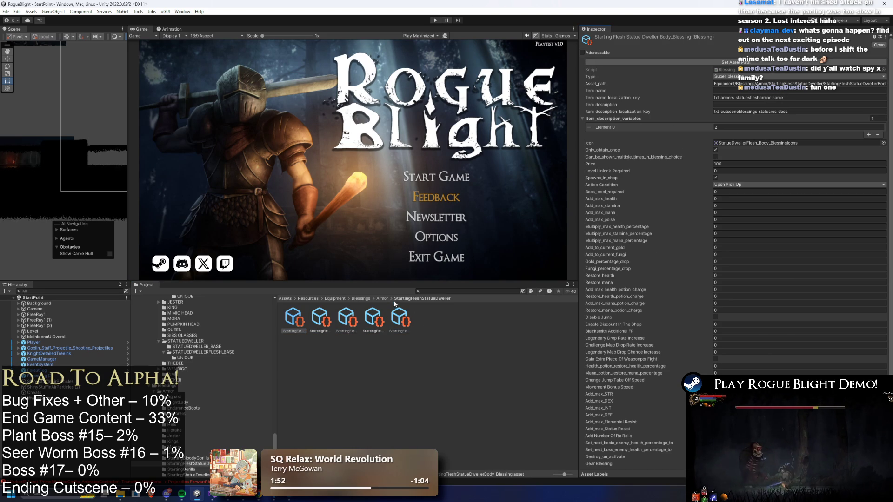
# Step: Open the StartingStatueDweller folder and inspect its Body, Boots, Gloves and Head blessings
pyautogui.click(382, 299)
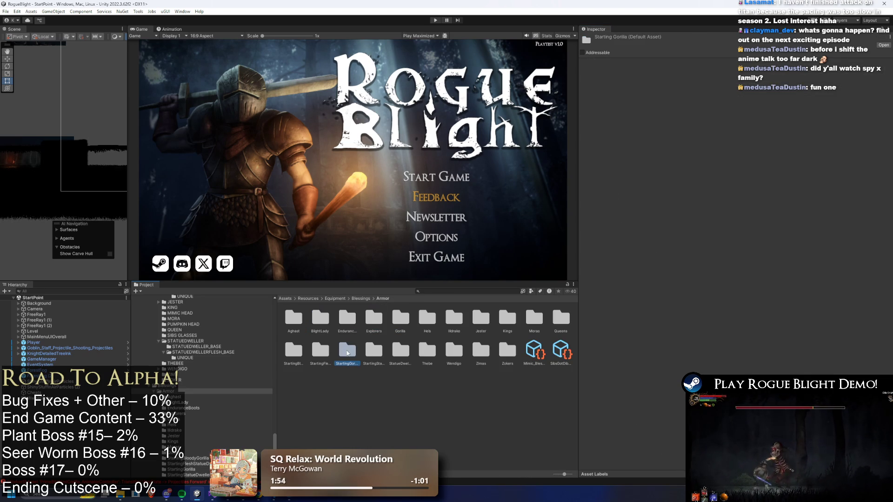
pyautogui.press('Left')
pyautogui.press('Right')
pyautogui.press('Right')
pyautogui.press('Right')
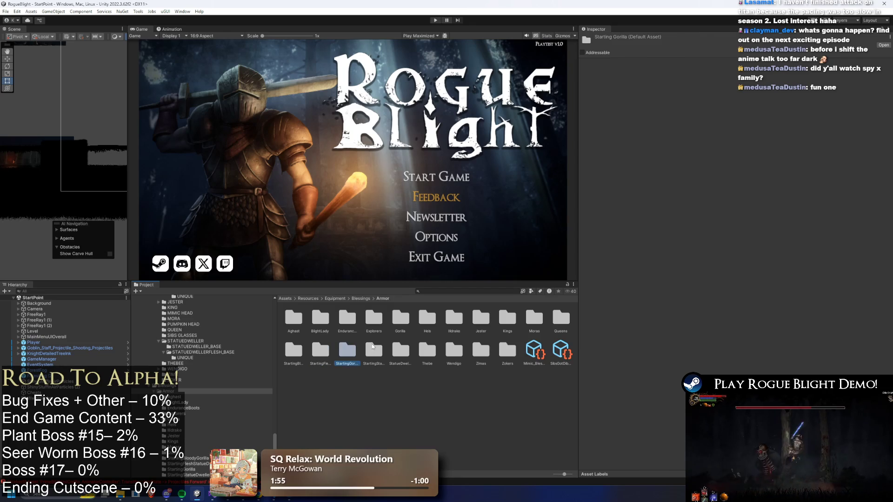
pyautogui.press('Return')
pyautogui.click(290, 318)
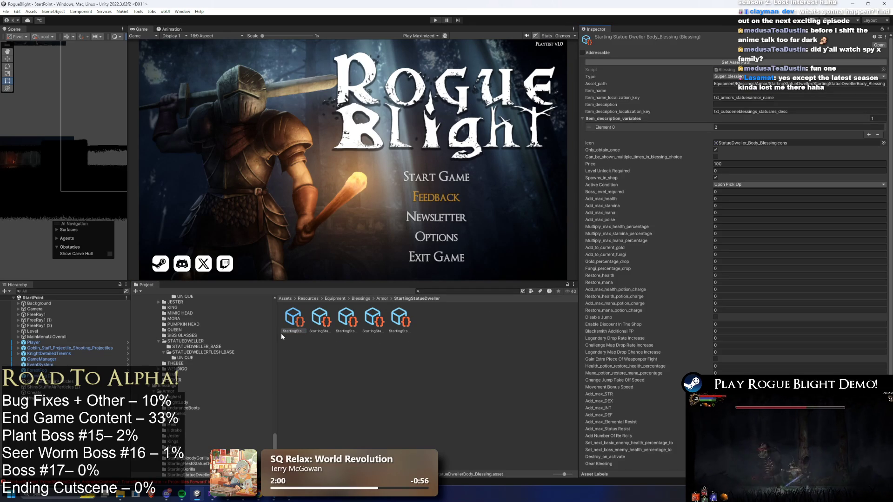
pyautogui.click(321, 318)
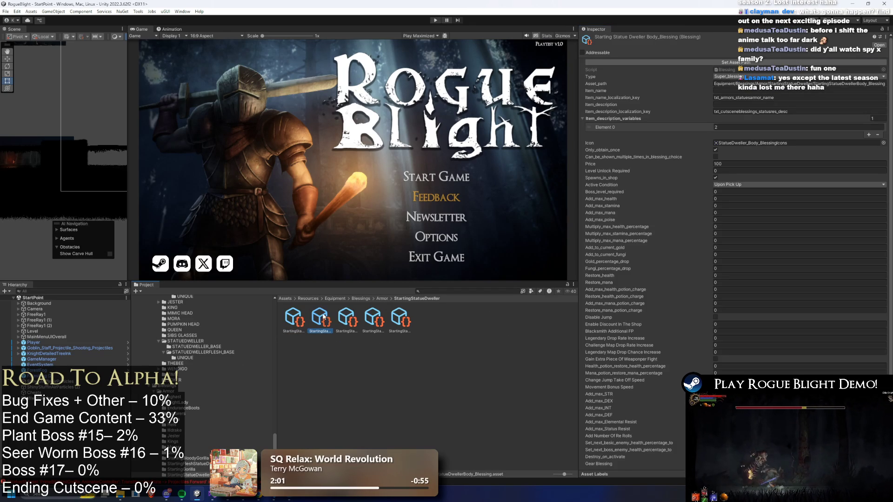
pyautogui.press('Right')
pyautogui.click(777, 70)
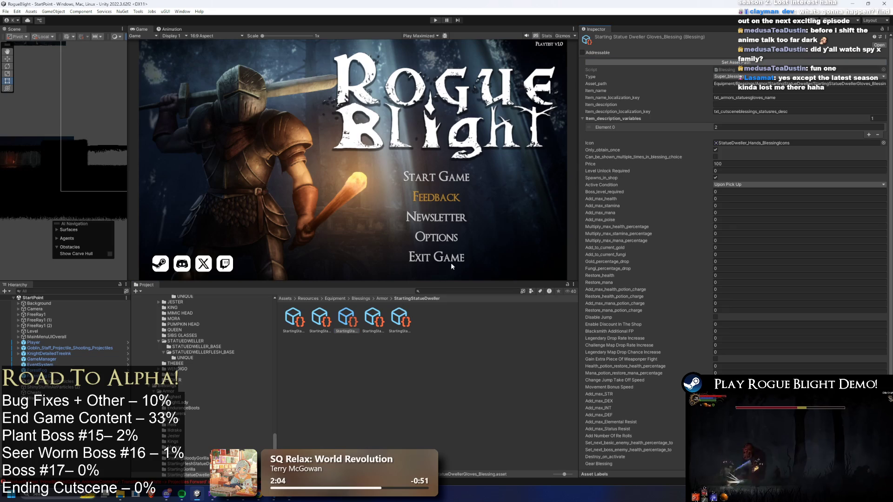
pyautogui.click(374, 319)
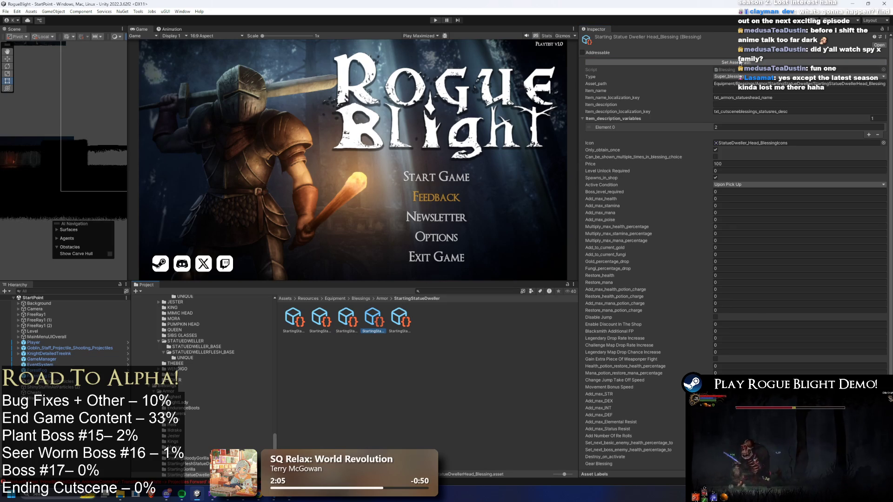
# Step: Check the Leggings blessing, then try a 'start armor' project search and clear it
pyautogui.click(399, 318)
pyautogui.click(777, 59)
pyautogui.scroll(-1, 763, 225)
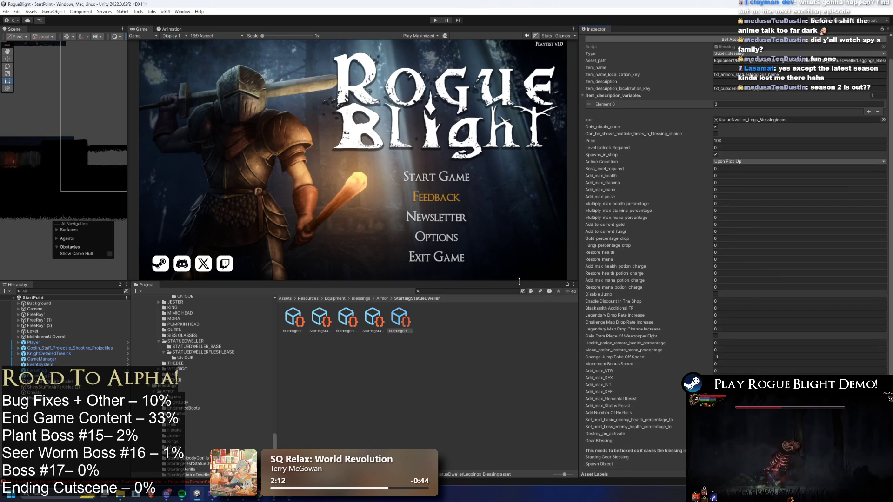
pyautogui.click(383, 299)
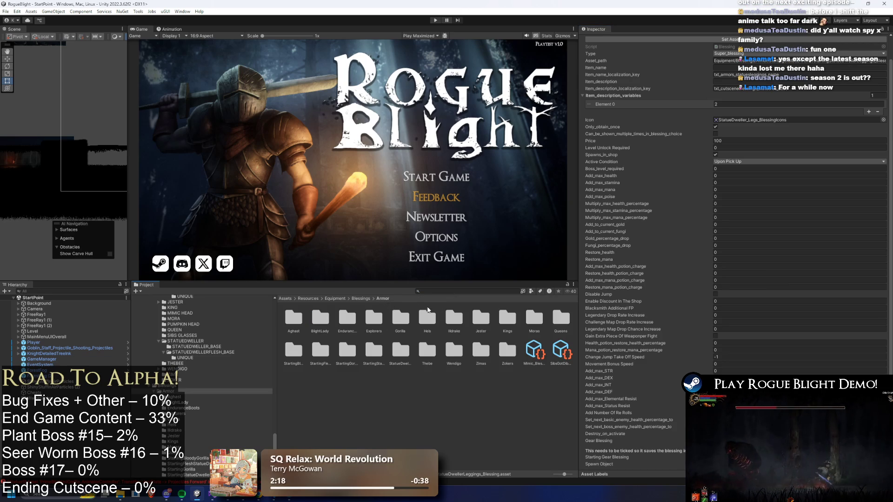
pyautogui.click(450, 291)
pyautogui.write('start s')
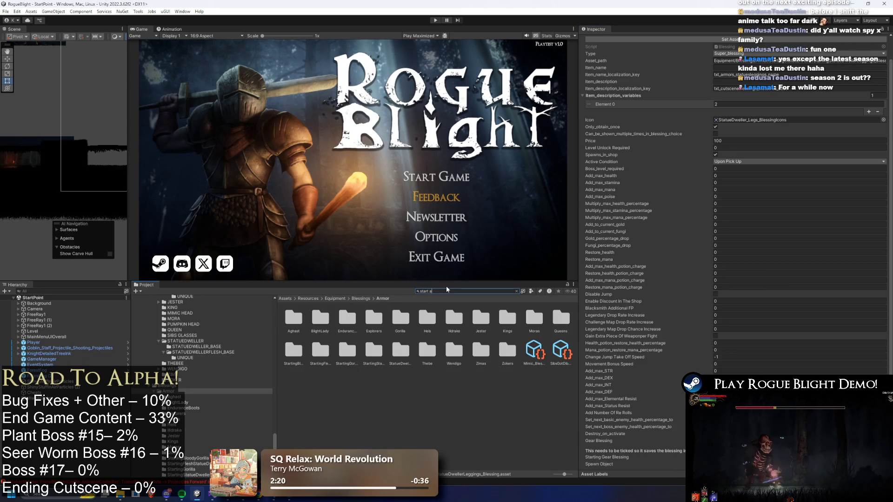
pyautogui.write('rmor')
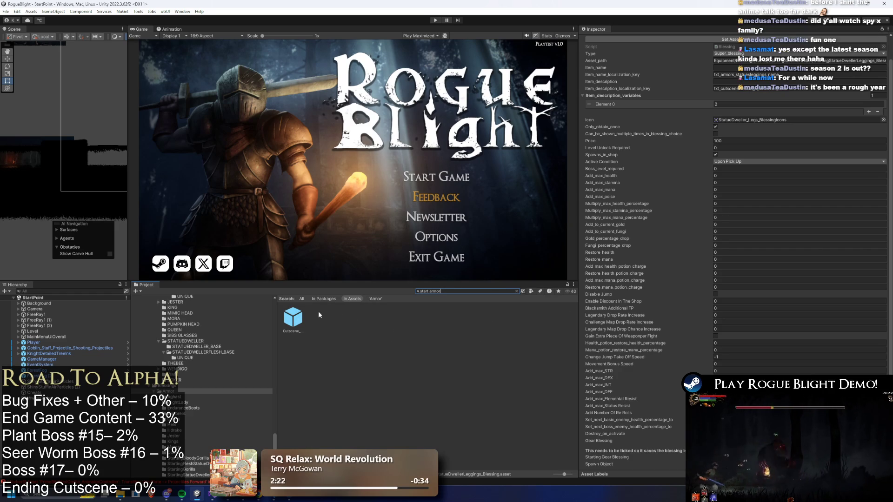
pyautogui.hotkey('ctrl', 'a')
pyautogui.press('BackSpace')
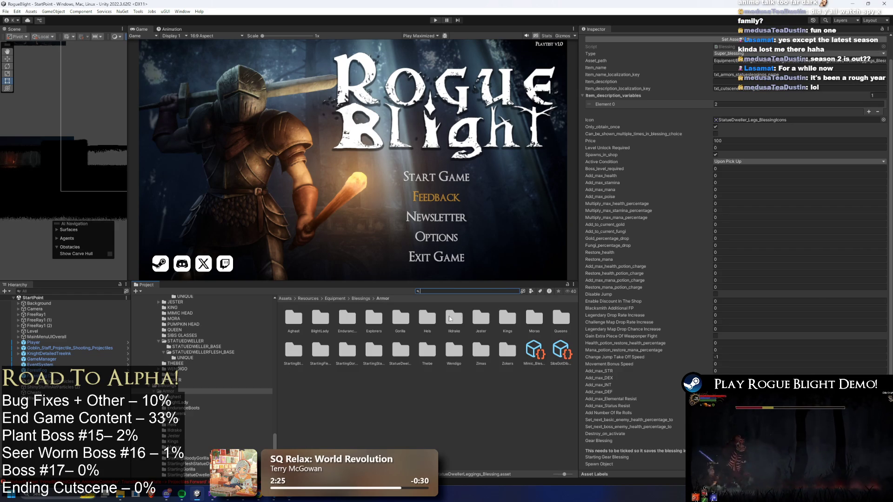
# Step: Reopen the StartingStatueDweller folder and flip through its Body, Head and Leggings blessings
pyautogui.click(375, 350)
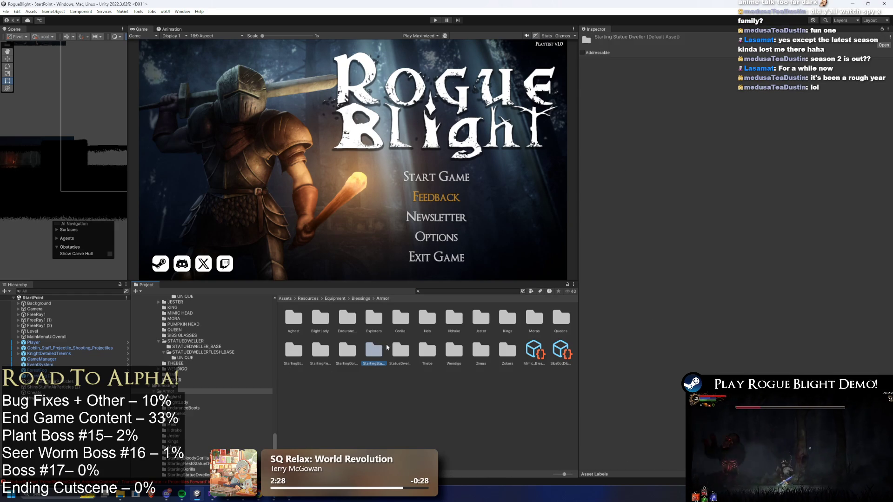
pyautogui.doubleClick(373, 351)
pyautogui.click(293, 319)
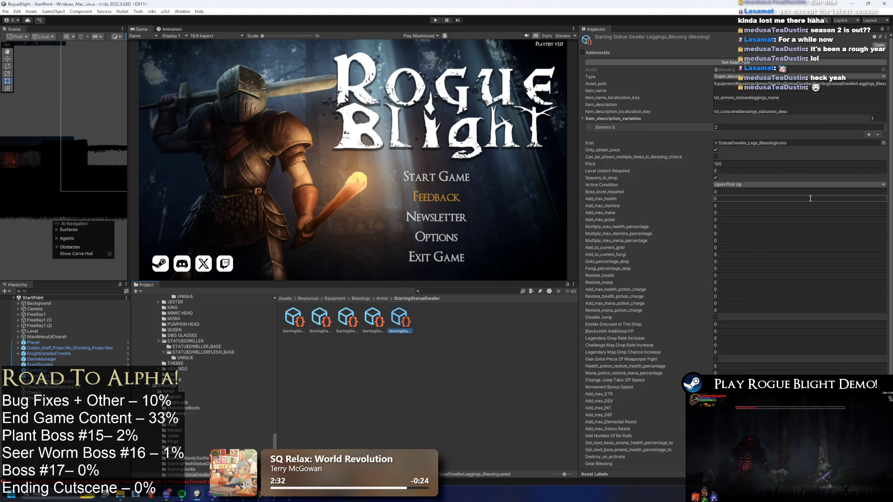
pyautogui.scroll(-1, 806, 218)
pyautogui.press('Right')
pyautogui.press('Right')
pyautogui.press('Right')
pyautogui.press('Left')
pyautogui.press('Left')
pyautogui.press('Right')
pyautogui.press('Right')
pyautogui.press('Left')
pyautogui.press('Left')
pyautogui.press('Left')
pyautogui.press('Right')
pyautogui.press('Right')
pyautogui.press('Right')
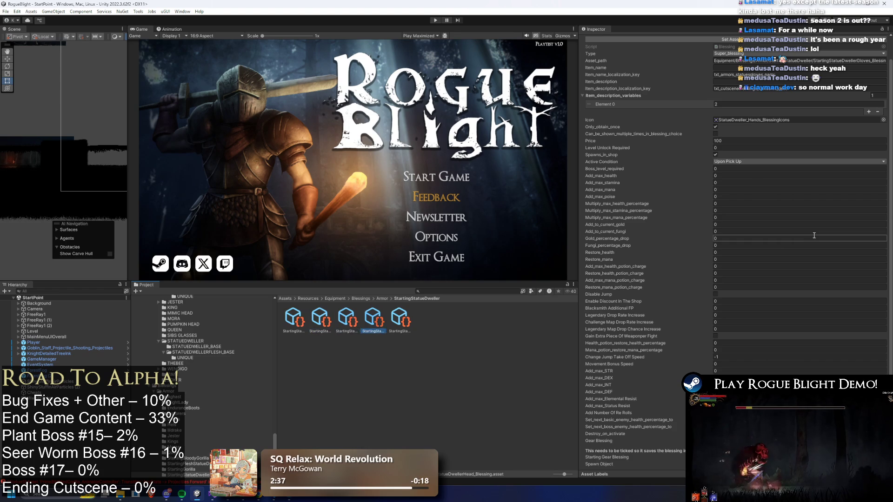
pyautogui.press('Left')
pyautogui.press('Left')
pyautogui.press('Left')
pyautogui.press('Right')
pyautogui.press('Right')
pyautogui.press('Right')
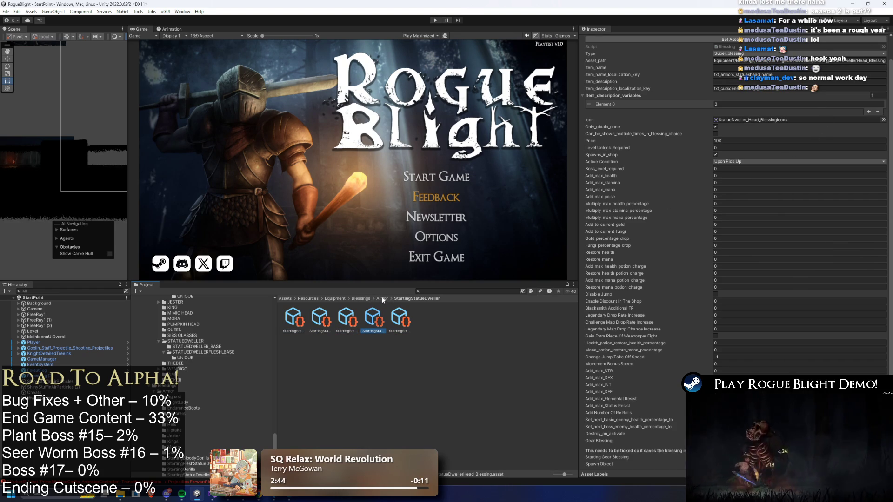
pyautogui.click(409, 320)
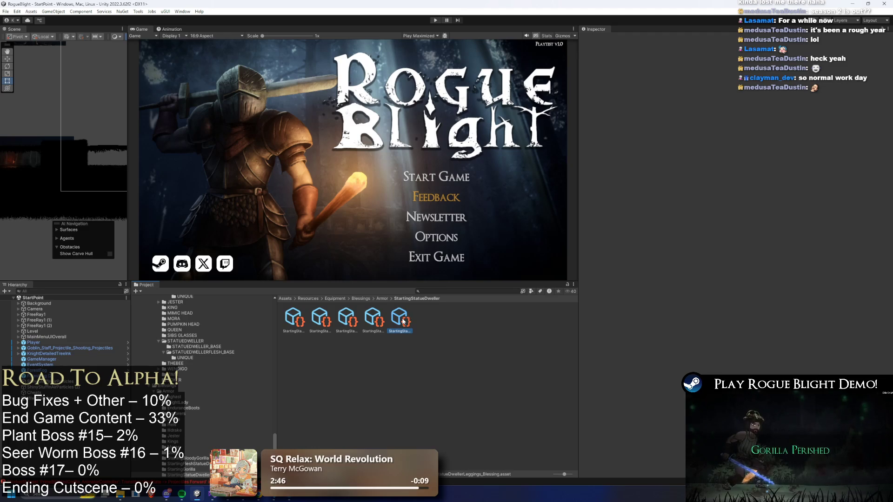
pyautogui.press('Left')
pyautogui.press('Left')
pyautogui.press('Left')
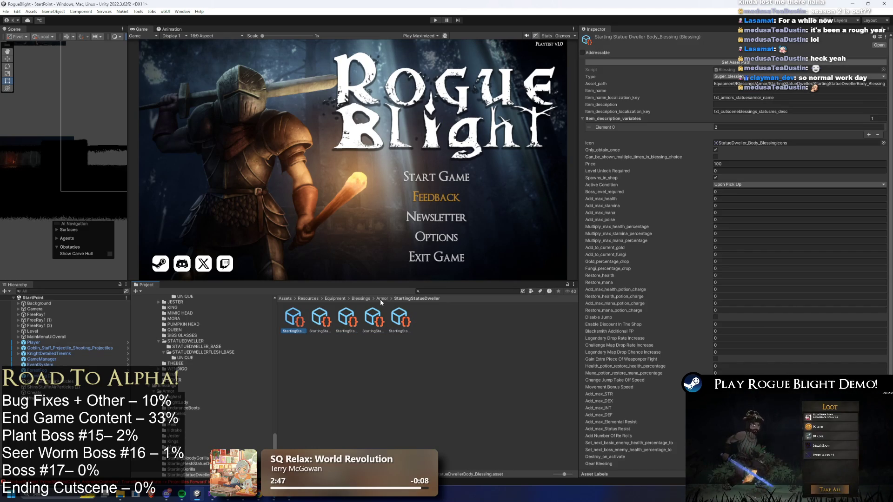
pyautogui.click(443, 292)
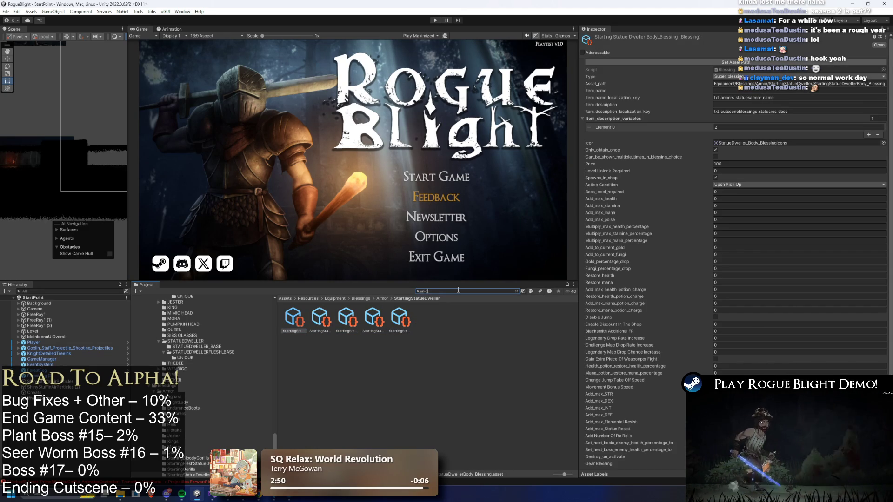
# Step: Search 'unique', open UNIQUE_SETS › STATUEDWELLER › STATUEDWELLER_BASE, and select the Statue Armor prefab
pyautogui.write('unique')
pyautogui.click(350, 321)
pyautogui.press('Left')
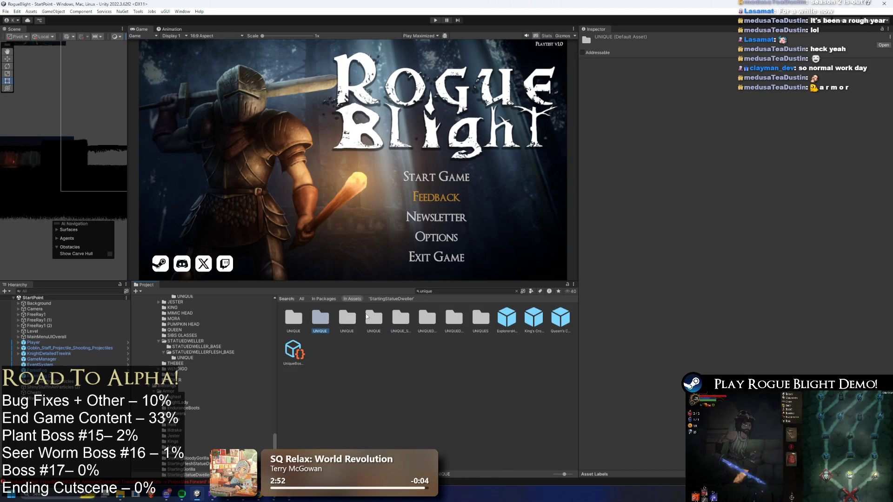
pyautogui.press('Left')
pyautogui.press('Right')
pyautogui.press('Right')
pyautogui.press('Right')
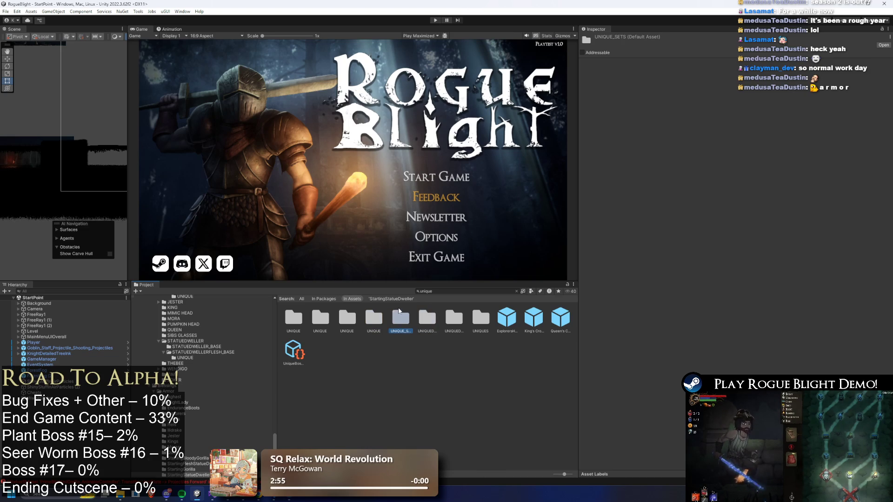
pyautogui.doubleClick(392, 312)
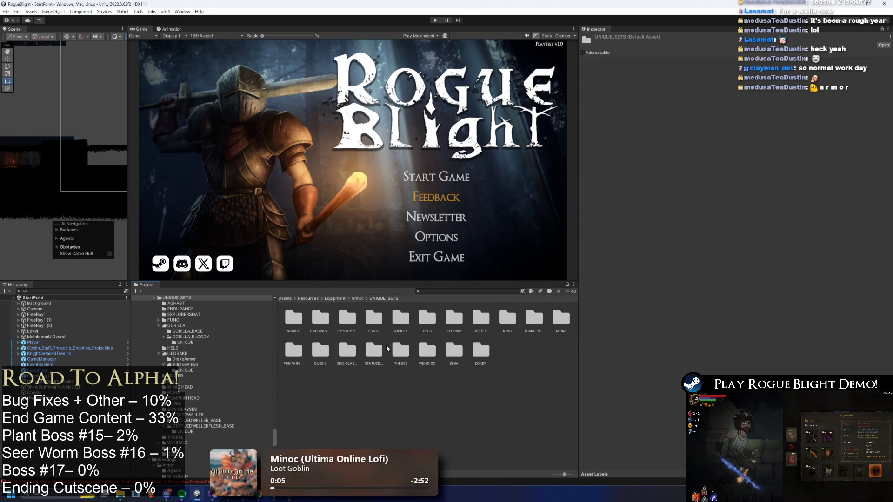
pyautogui.click(357, 321)
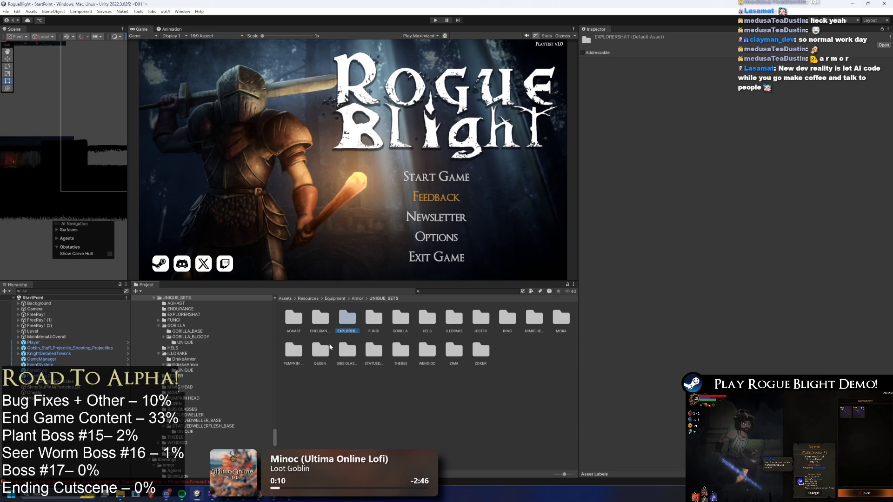
pyautogui.doubleClick(373, 349)
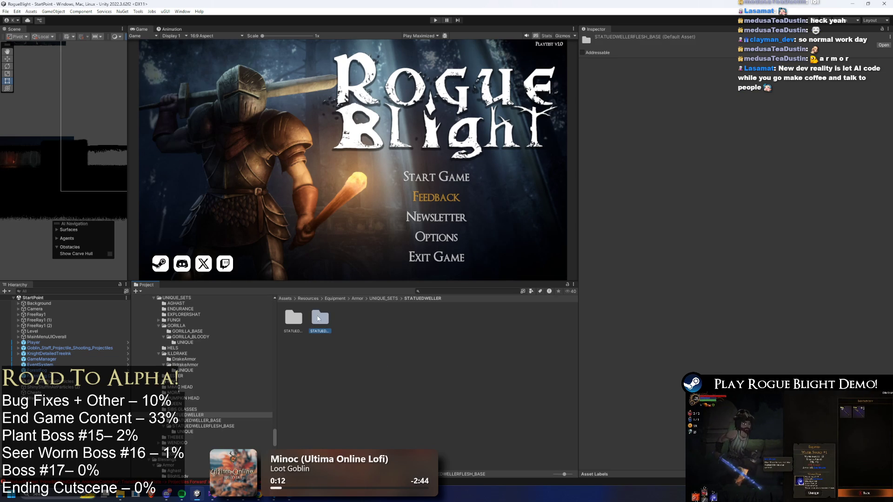
pyautogui.doubleClick(293, 318)
pyautogui.click(293, 318)
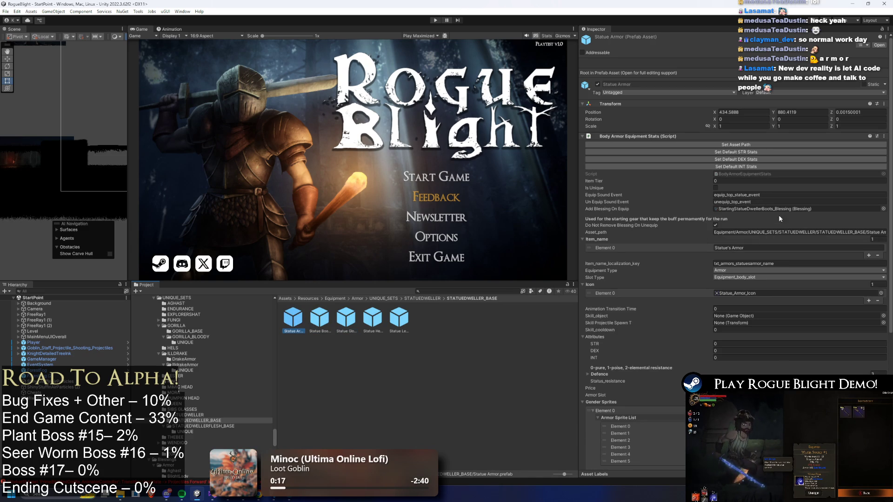
# Step: Give the Statue Boots prefab StartingStatueDwellerBoots_Blessing as its equip blessing
pyautogui.press('Right')
pyautogui.click(883, 209)
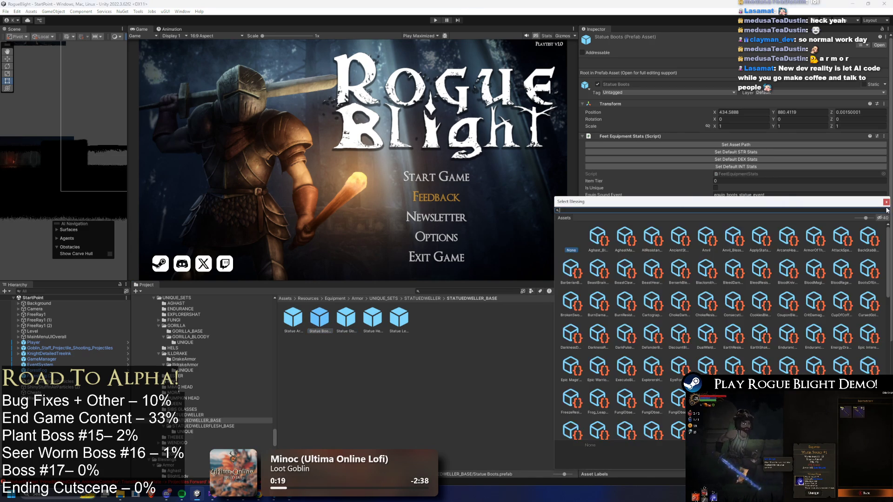
pyautogui.write('statue')
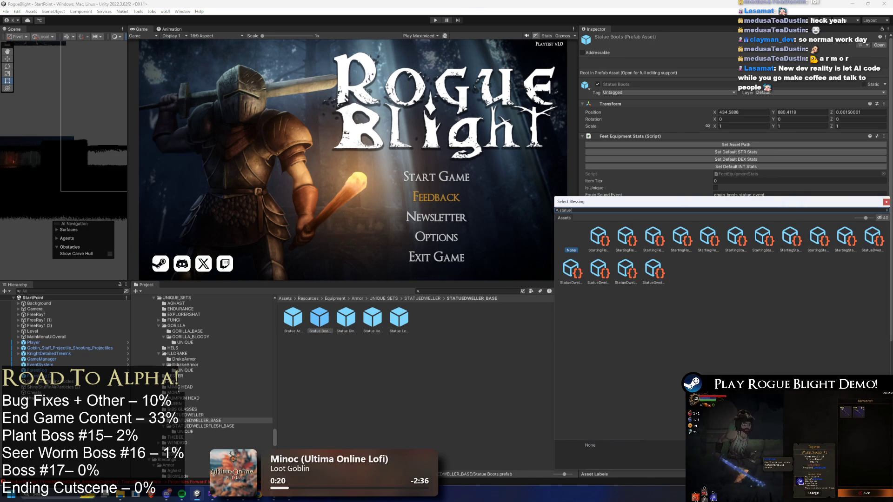
pyautogui.write('g')
pyautogui.hotkey('ctrl', 'a')
pyautogui.press('Down')
pyautogui.press('Right')
pyautogui.press('Right')
pyautogui.press('Right')
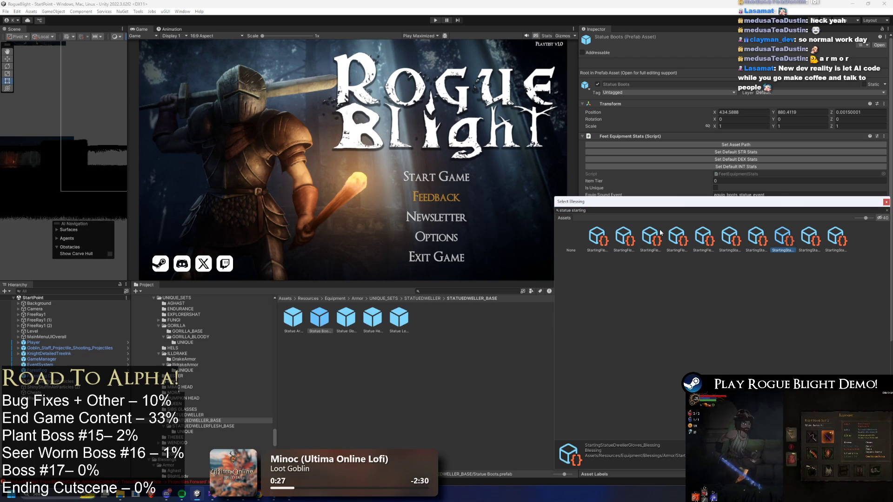
pyautogui.press('Return')
# Step: Assign StartingStatueDwellerGloves_Blessing to Statue Gloves and StartingStatueDwellerHead_Blessing to Statue Helmet
pyautogui.click(350, 318)
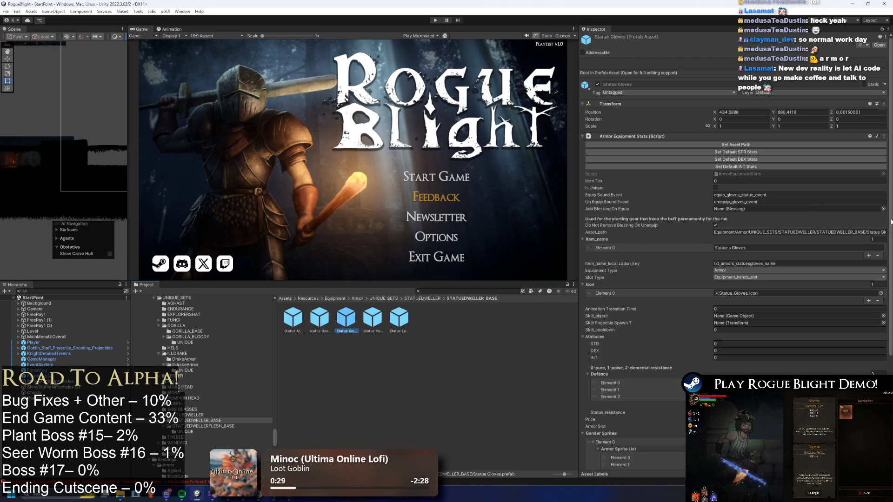
pyautogui.click(882, 208)
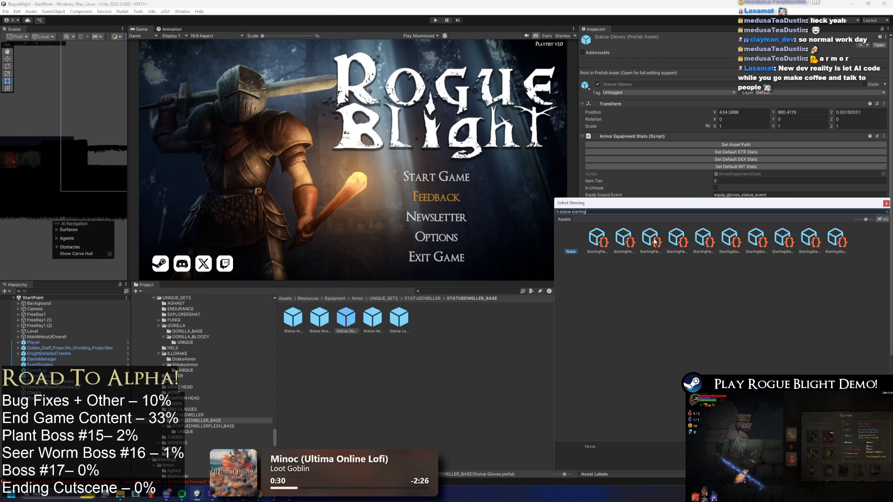
pyautogui.click(677, 238)
pyautogui.press('Right')
pyautogui.press('Right')
pyautogui.press('Right')
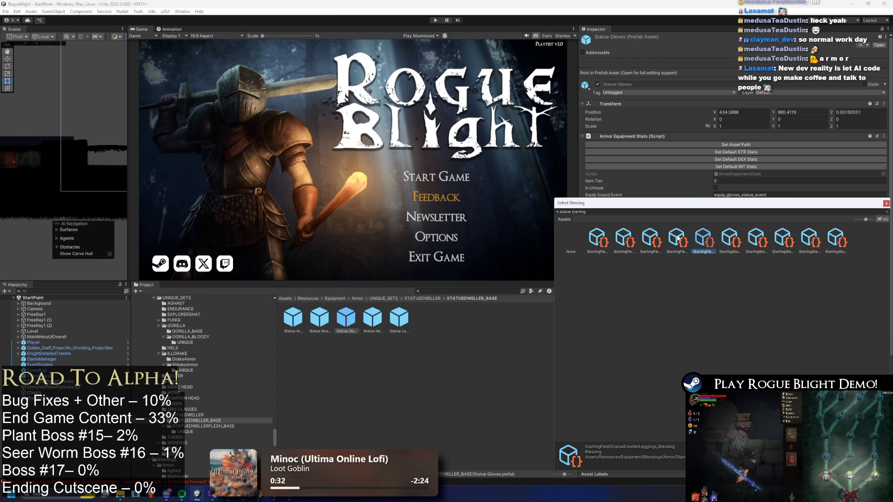
pyautogui.press('Return')
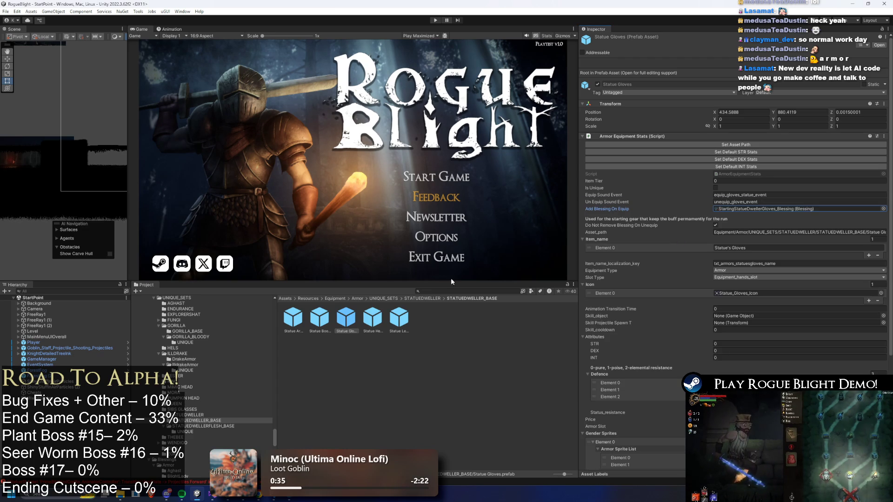
pyautogui.click(371, 319)
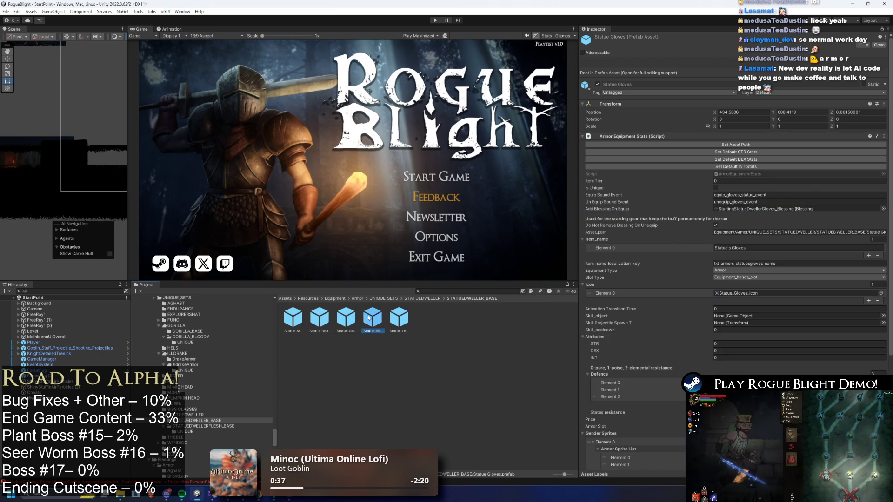
pyautogui.click(882, 209)
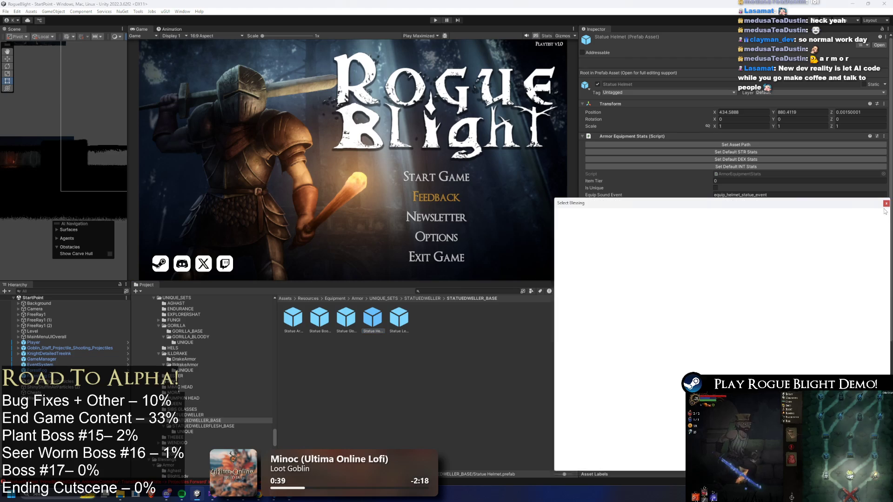
pyautogui.click(783, 238)
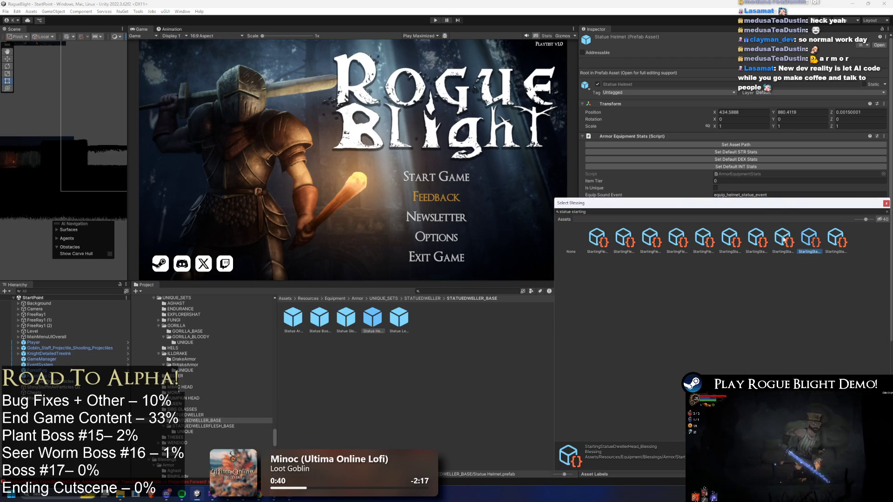
pyautogui.press('Return')
# Step: Link Statue Leggings to StartingStatueDwellerLeggings_Blessing, then open the STATUEDWELLERFLESH_BASE folder
pyautogui.click(399, 318)
pyautogui.click(882, 209)
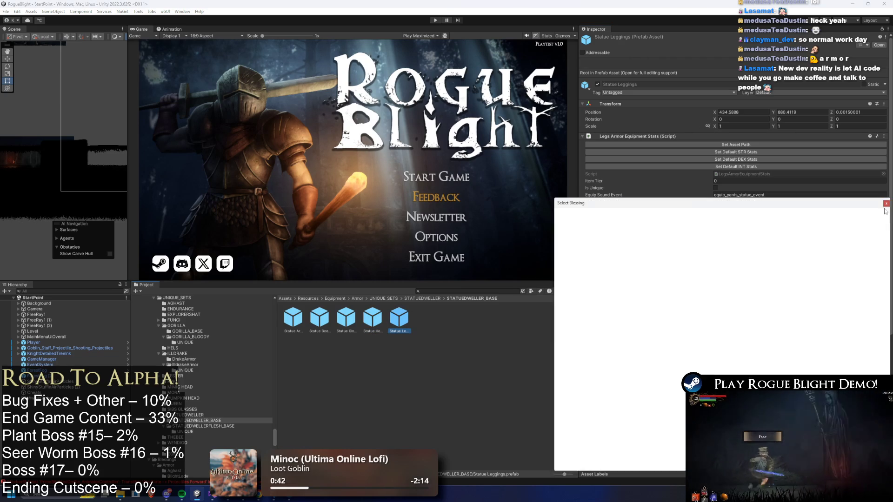
pyautogui.click(816, 240)
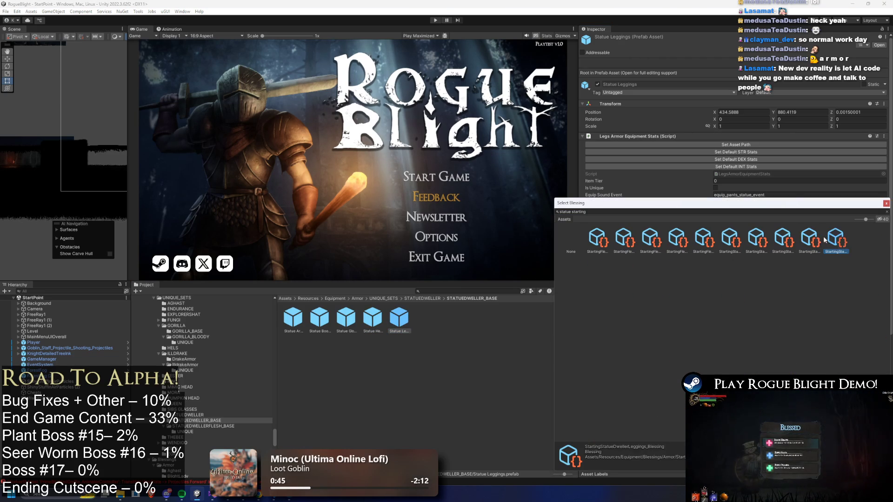
pyautogui.press('Return')
pyautogui.scroll(-10, 721, 295)
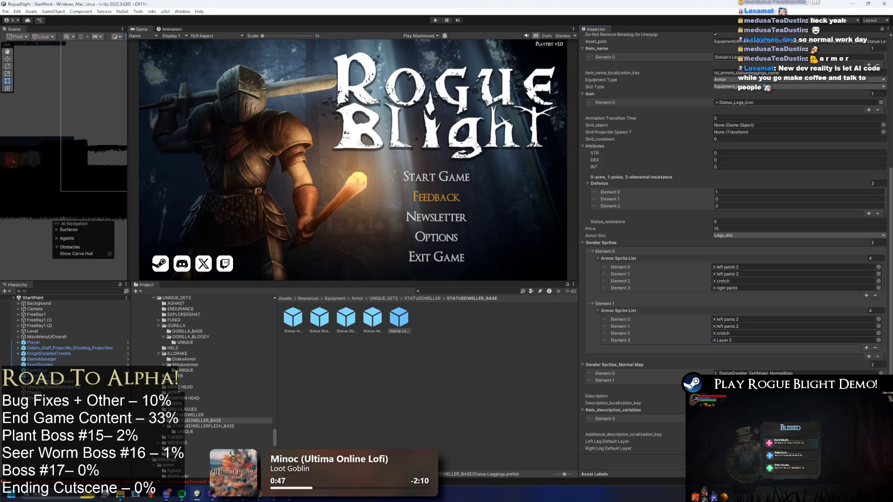
pyautogui.scroll(5, 815, 262)
pyautogui.scroll(2, 814, 257)
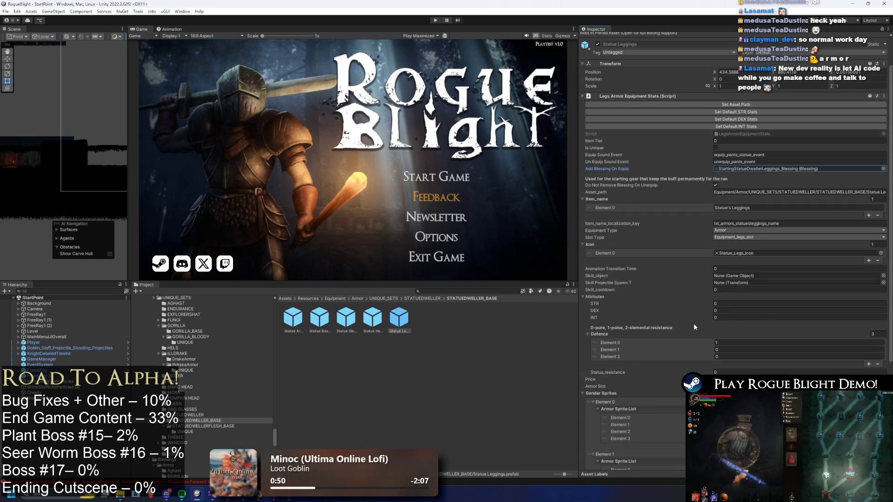
pyautogui.scroll(-6, 759, 112)
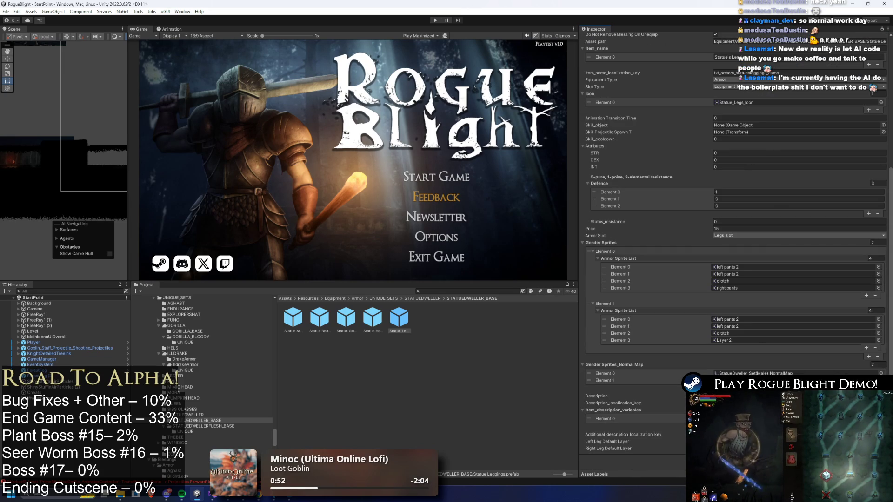
pyautogui.click(422, 298)
pyautogui.doubleClick(318, 318)
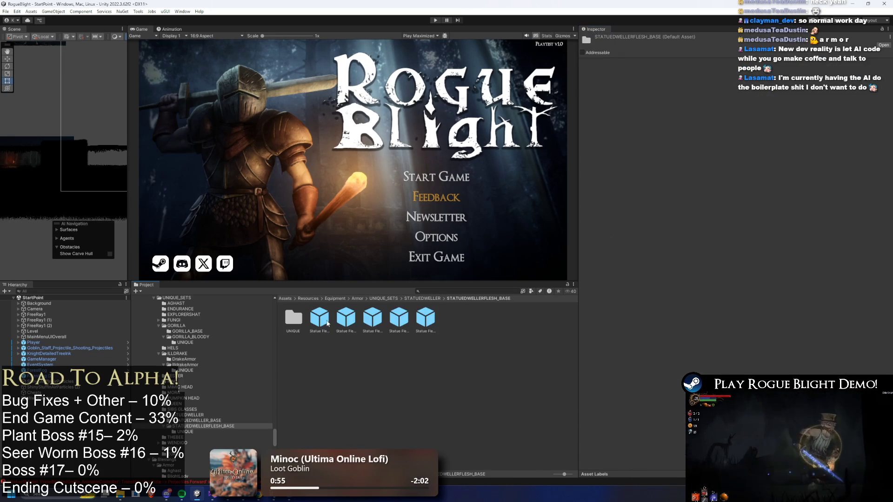
# Step: Review the Statue Flesh Armor and Statue Armor prefabs' properties in the Inspector
pyautogui.click(319, 318)
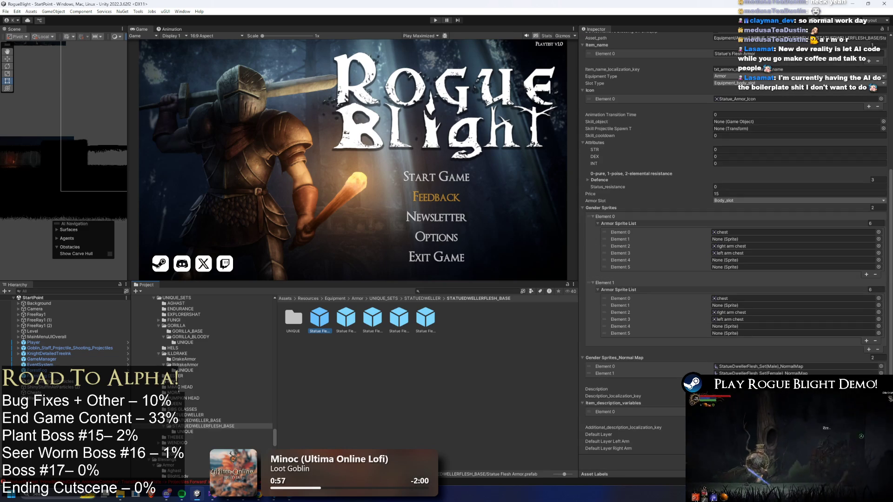
pyautogui.click(623, 427)
pyautogui.click(422, 299)
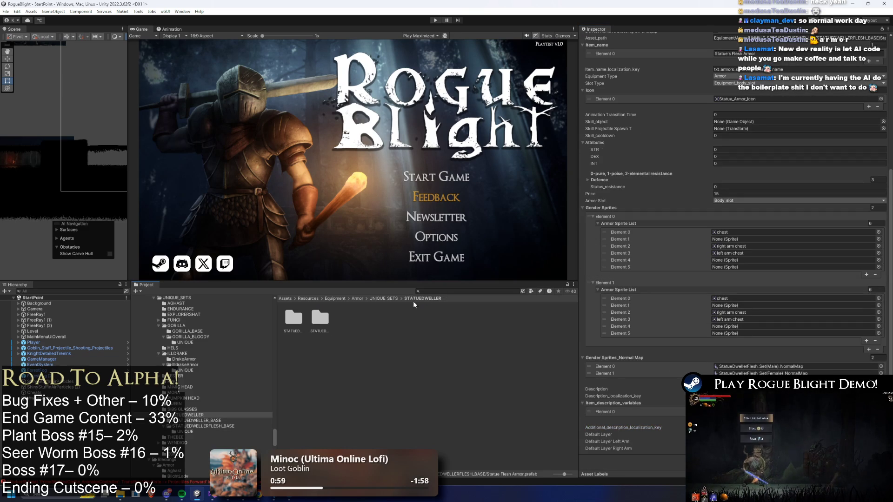
pyautogui.doubleClick(294, 318)
pyautogui.click(293, 317)
pyautogui.click(623, 428)
# Step: Review the Statue Boots, Gloves, Helmet and Leggings stats, then run the game and start playing
pyautogui.click(318, 328)
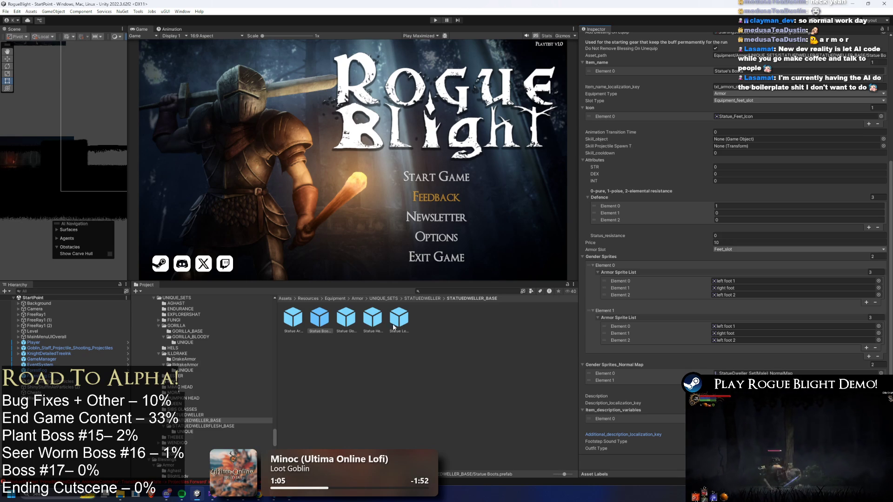
pyautogui.click(346, 318)
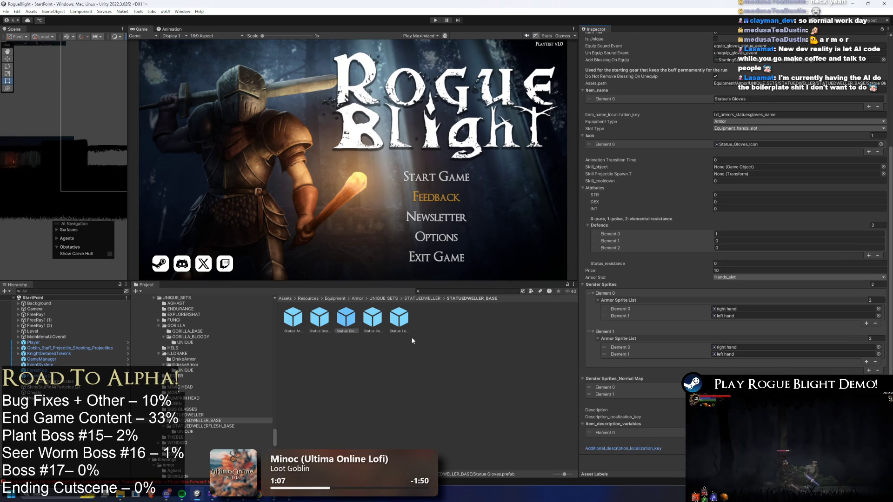
pyautogui.click(373, 318)
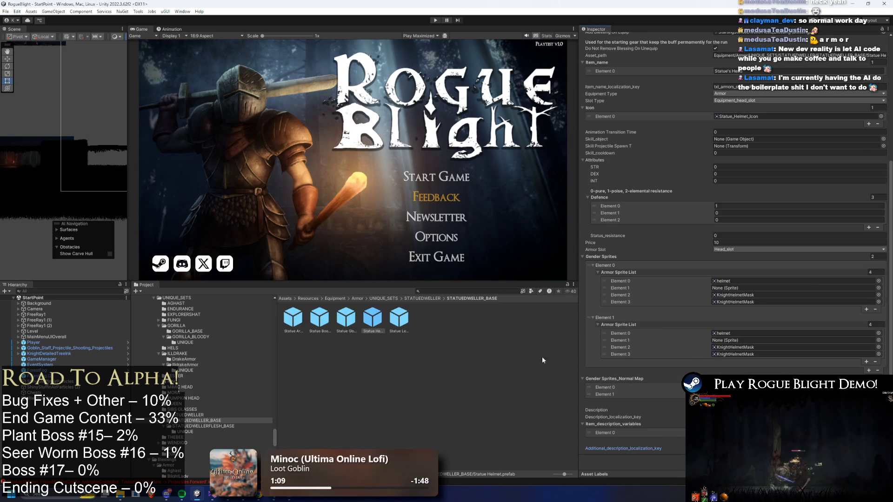
pyautogui.click(396, 320)
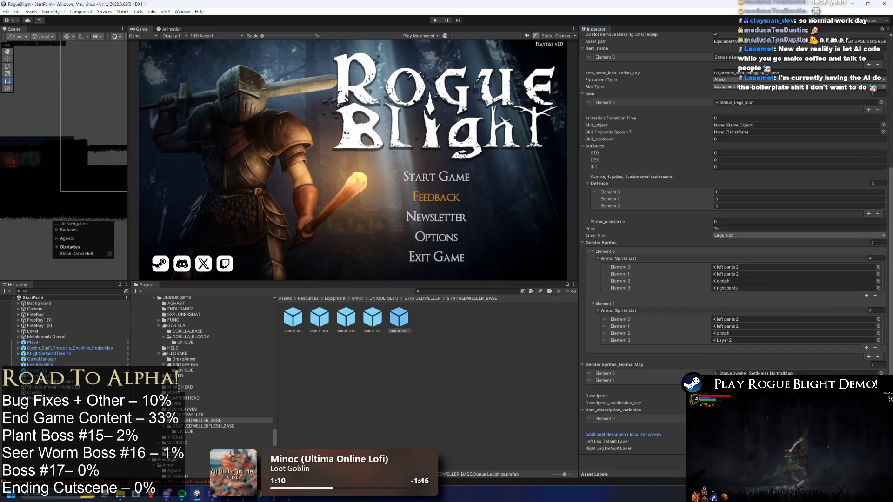
pyautogui.click(435, 21)
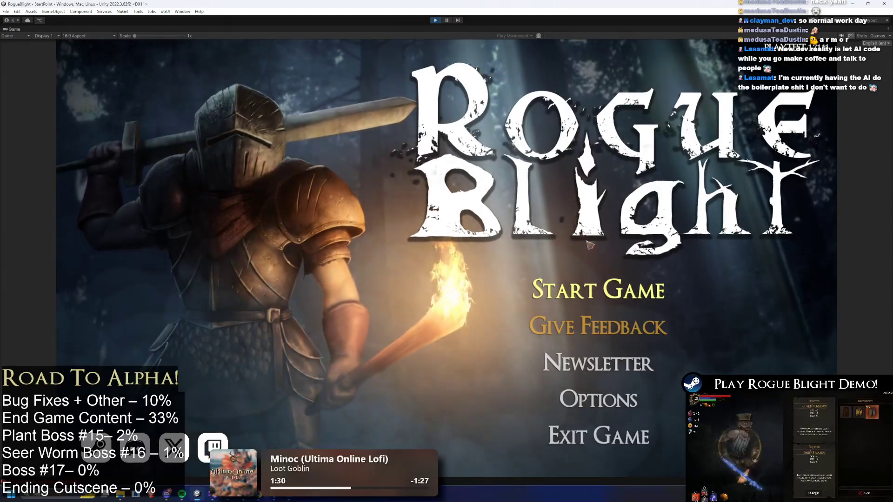
pyautogui.click(597, 289)
# Step: Load a save slot and check the upgrades keeper's general upgrades menu
pyautogui.click(585, 240)
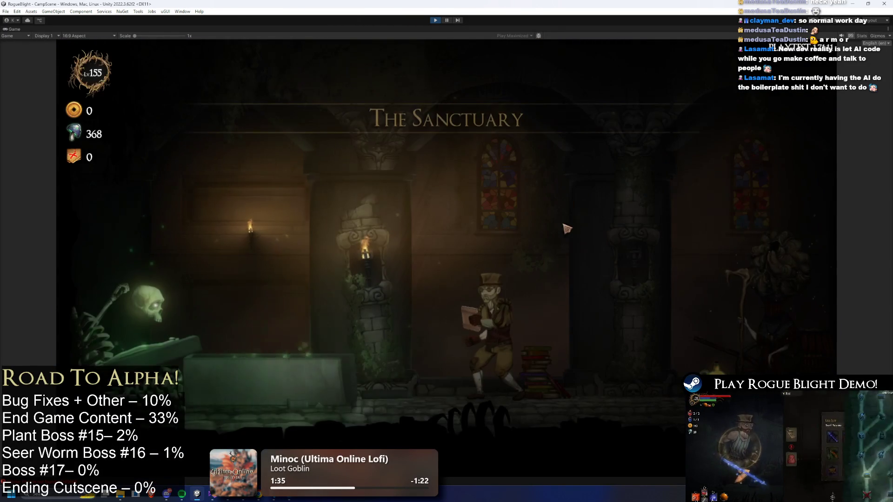
pyautogui.press('d')
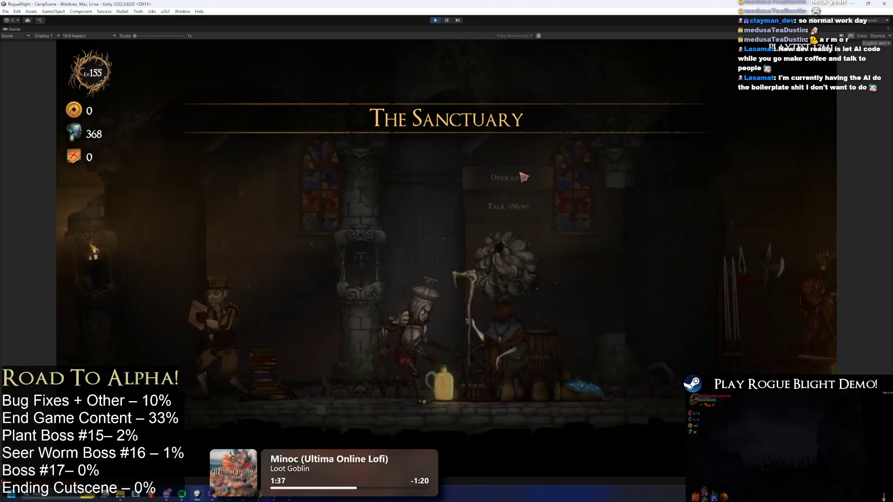
pyautogui.press('e')
pyautogui.press('Escape')
# Step: At the blacksmith, pick Statue's Flesh Armor as the starting body gear
pyautogui.press('d')
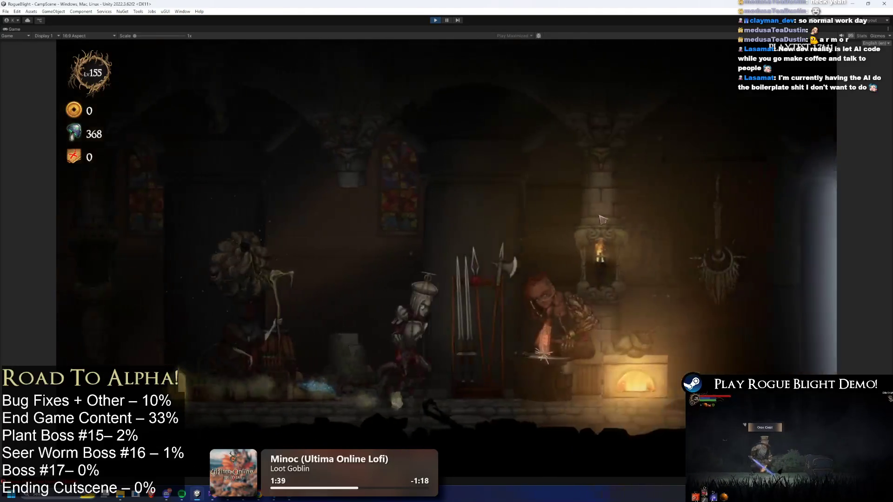
pyautogui.press('e')
pyautogui.press('e')
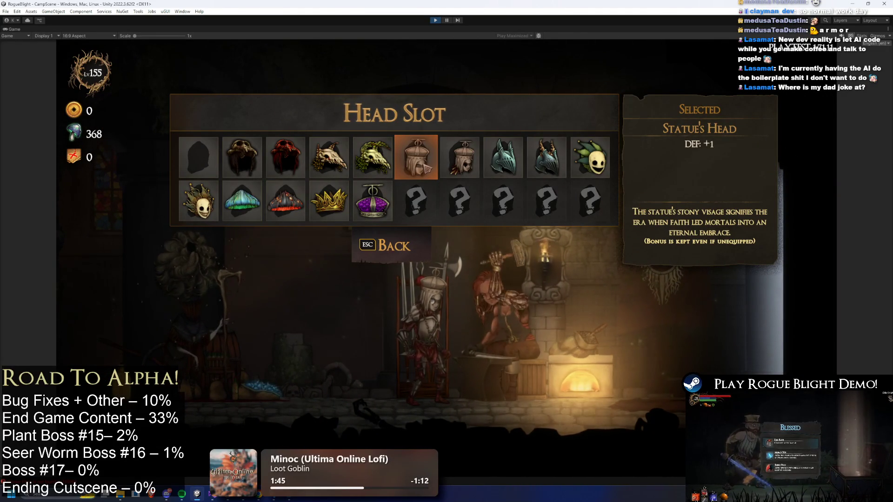
pyautogui.press('Escape')
pyautogui.press('e')
pyautogui.press('Right')
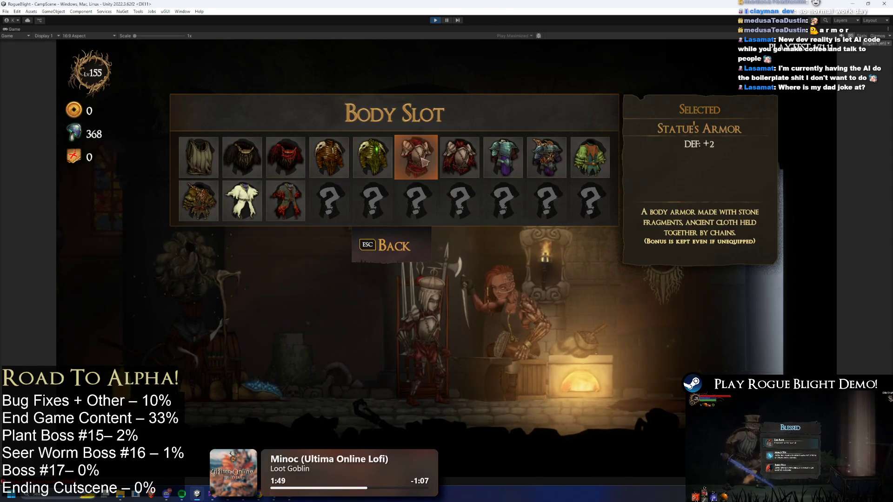
pyautogui.press('Escape')
# Step: Pick Statue's Flesh Leggings as the starting legs gear, then stop Play mode
pyautogui.press('Right')
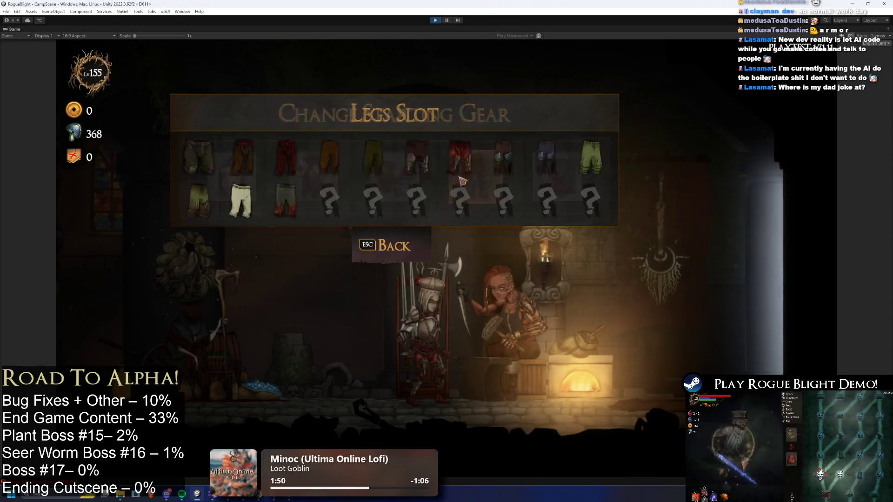
pyautogui.press('e')
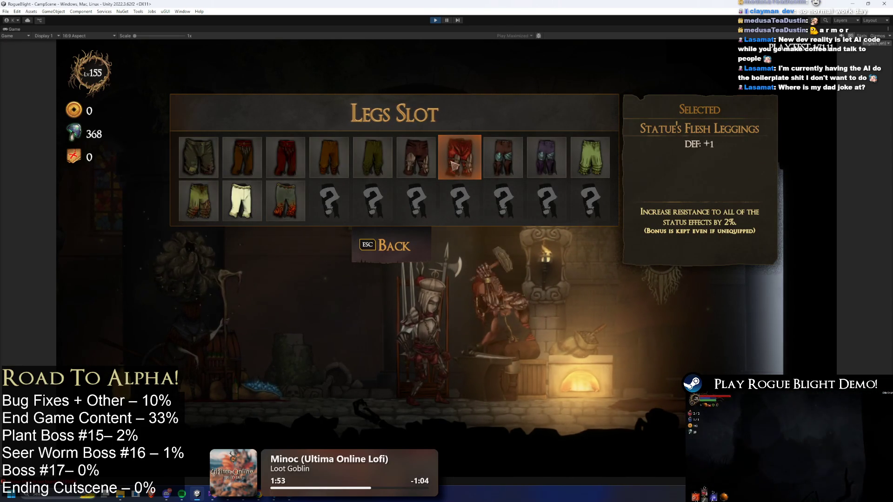
pyautogui.click(415, 166)
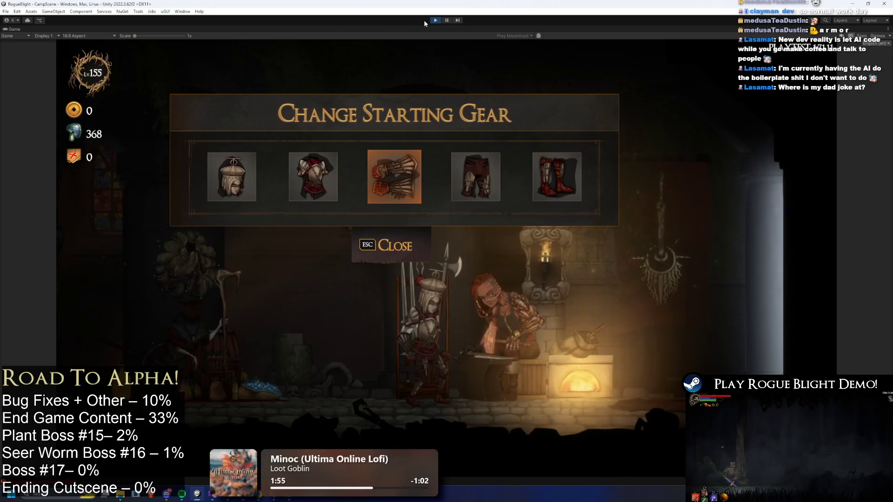
pyautogui.hotkey('ctrl', 'p')
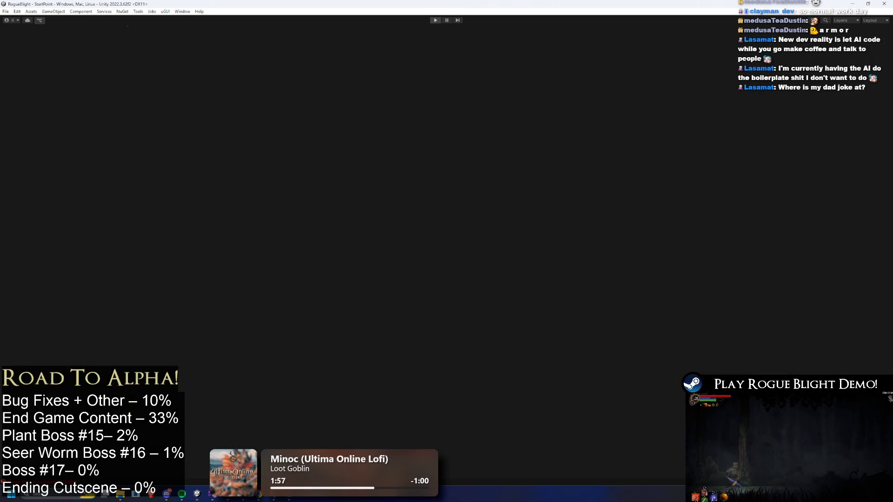
# Step: Copy the txt_equipmentmenu_bonusdefence_var key from cell D1407 and return to Unity
pyautogui.click(259, 496)
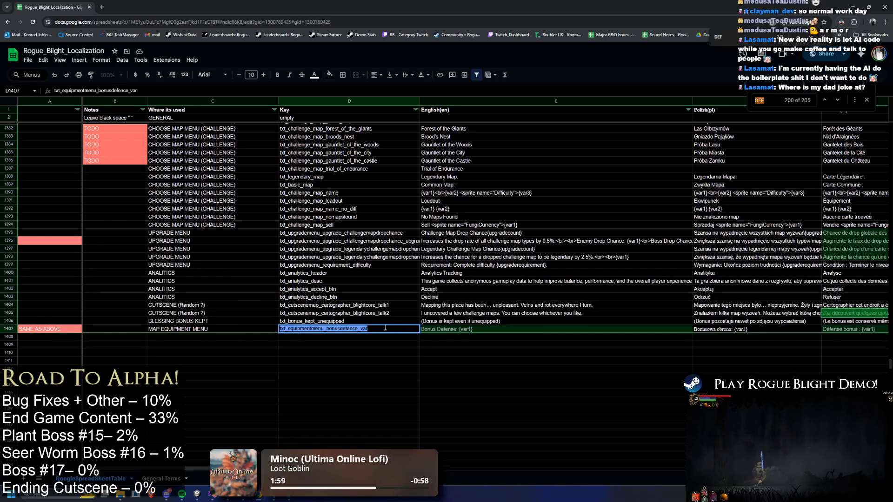
pyautogui.hotkey('ctrl', 'c')
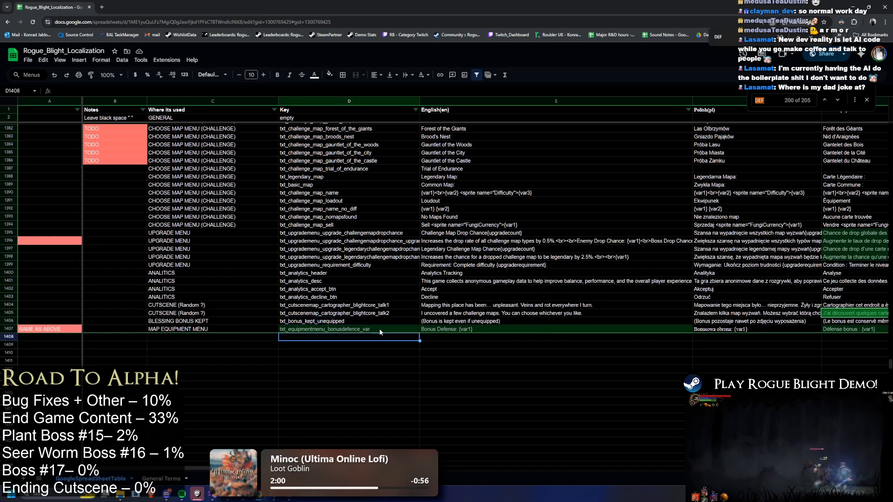
pyautogui.hotkey('alt', 'Tab')
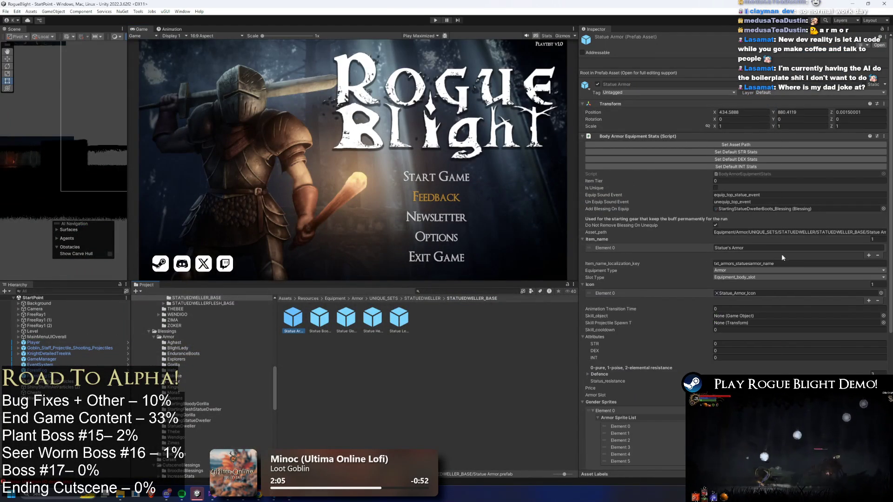
# Step: Inspect the Statue Armor's name key, then the Statue Boots, Gloves, Helmet and Leggings settings
pyautogui.click(787, 264)
pyautogui.scroll(-10, 785, 270)
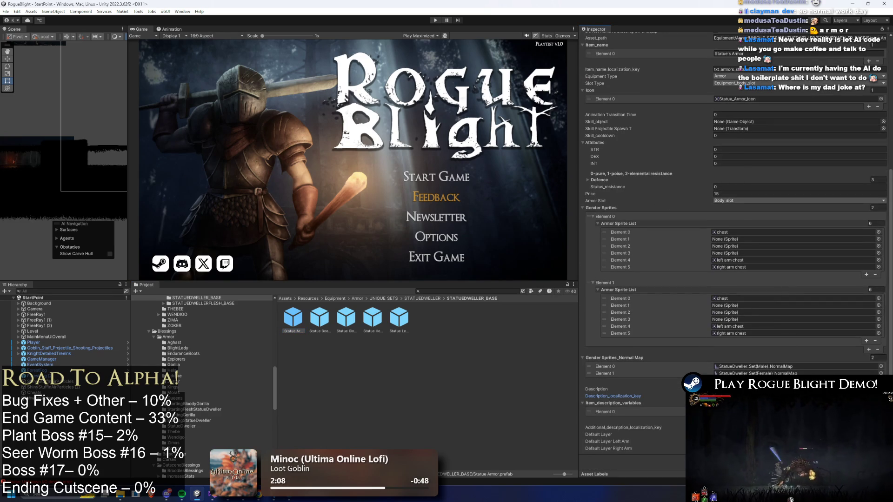
pyautogui.click(320, 318)
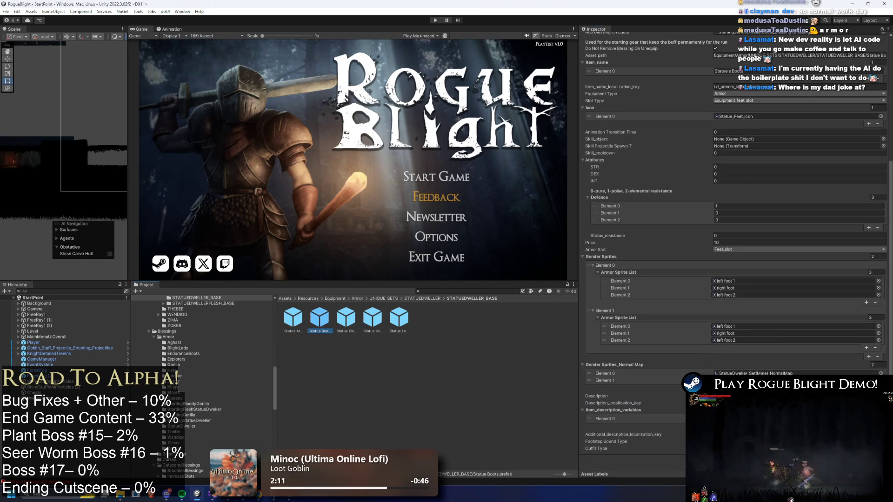
pyautogui.click(347, 326)
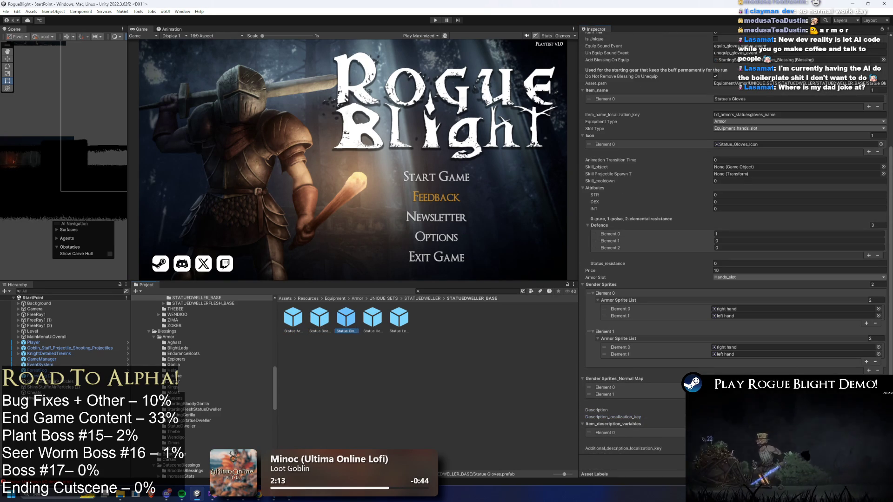
pyautogui.click(367, 320)
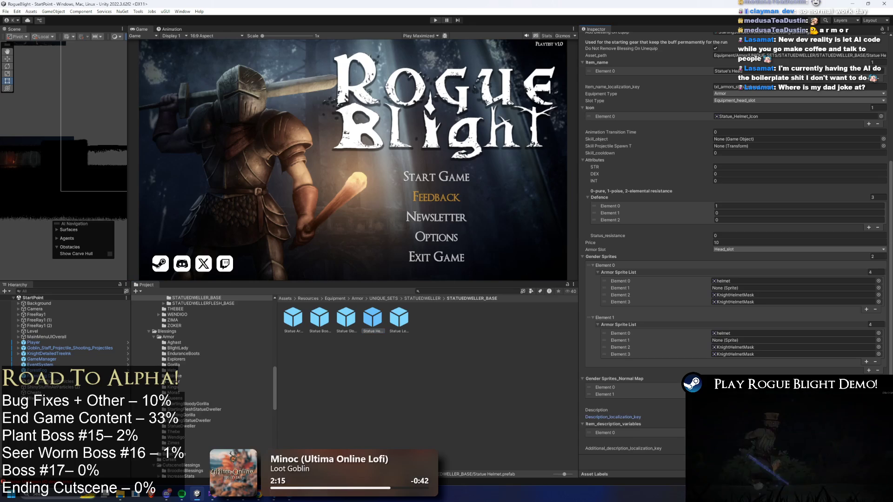
pyautogui.click(399, 320)
pyautogui.scroll(-1, 735, 246)
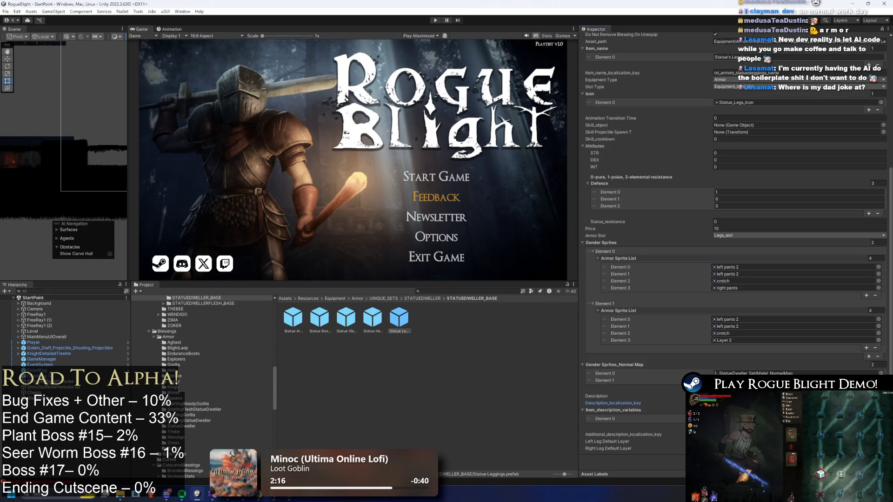
# Step: Open the Localization Tables window from the Window menu
pyautogui.click(189, 11)
pyautogui.moveTo(260, 60)
pyautogui.click(320, 68)
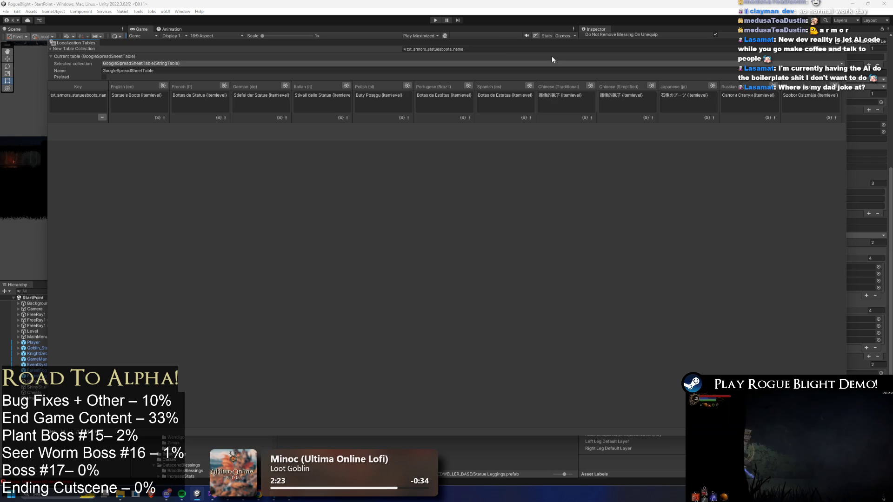
# Step: Confirm the bonus defence key is missing from Localization Tables, then search the Project for 'google'
pyautogui.click(500, 49)
pyautogui.hotkey('ctrl', 'v')
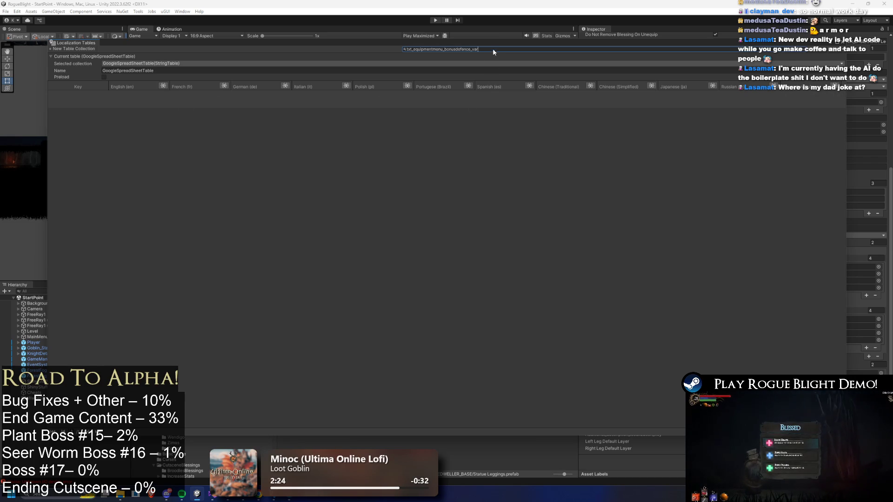
pyautogui.press('BackSpace')
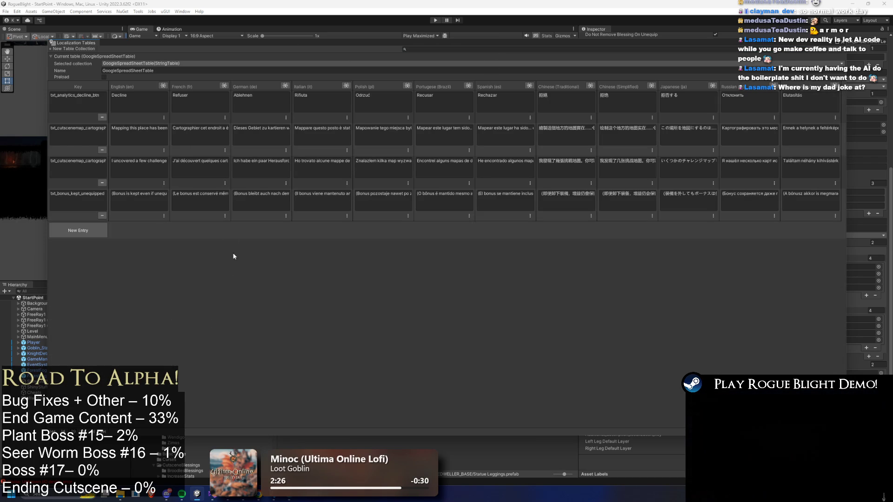
pyautogui.doubleClick(76, 46)
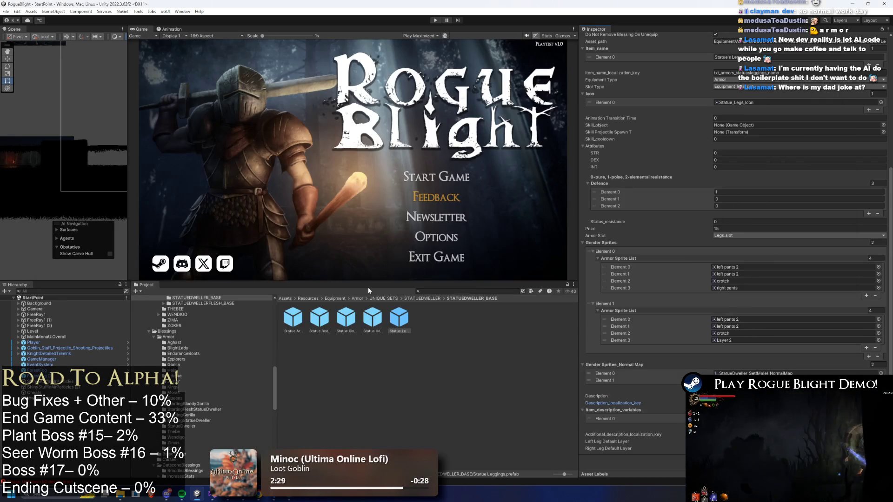
pyautogui.write('google')
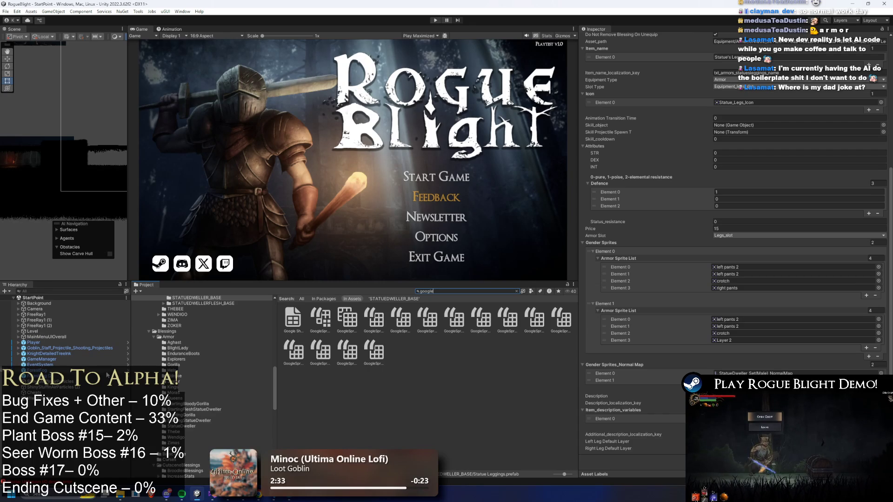
# Step: Pull the sheet data through the GoogleSpreadSheet asset and reopen the Localization Tables
pyautogui.click(320, 320)
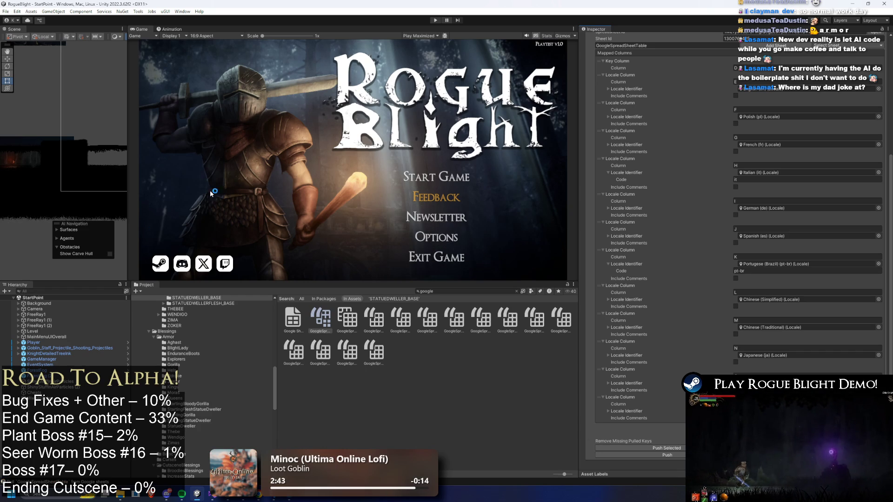
pyautogui.click(188, 13)
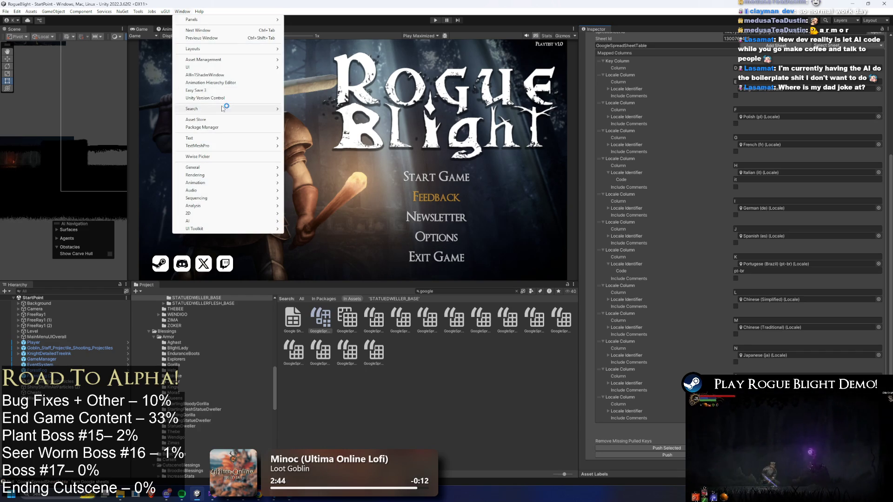
pyautogui.moveTo(232, 49)
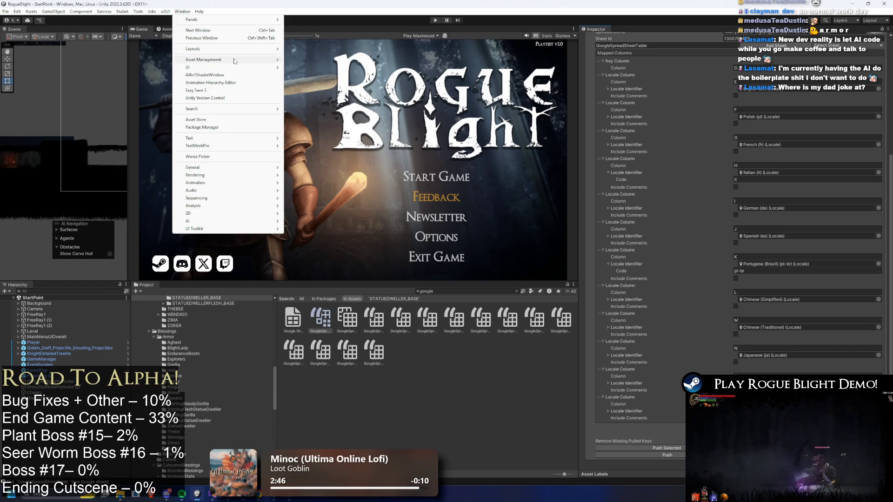
pyautogui.moveTo(252, 61)
pyautogui.click(344, 71)
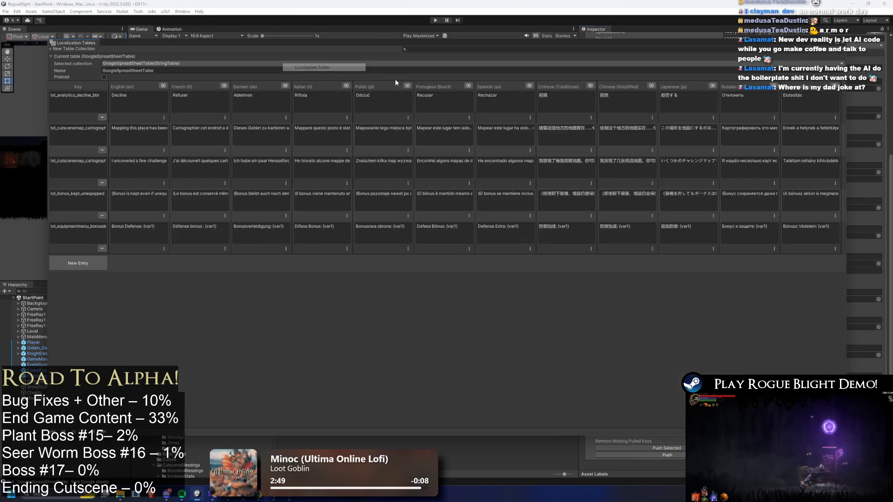
# Step: Make the bonus defence entry a Smart String in all languages
pyautogui.click(163, 250)
pyautogui.click(196, 279)
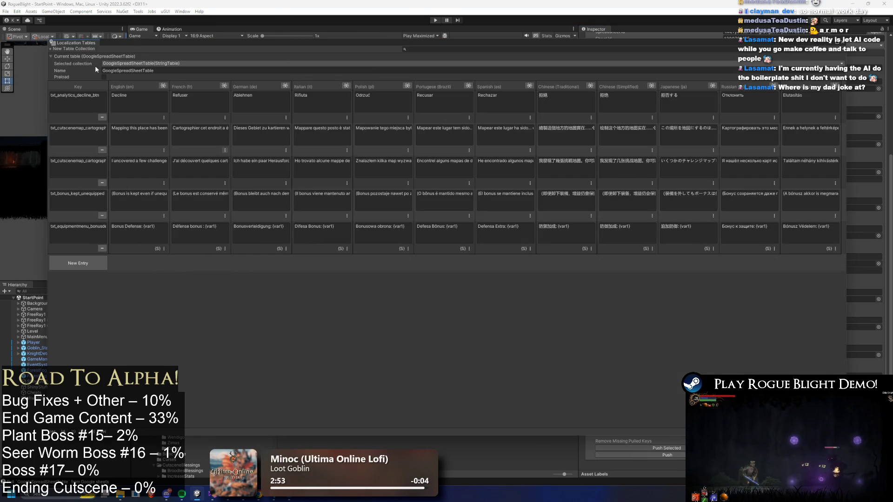
pyautogui.press('super')
# Step: Launch Chrome and load twitch.tv/coderadgames in a maximized window
pyautogui.write('chrome')
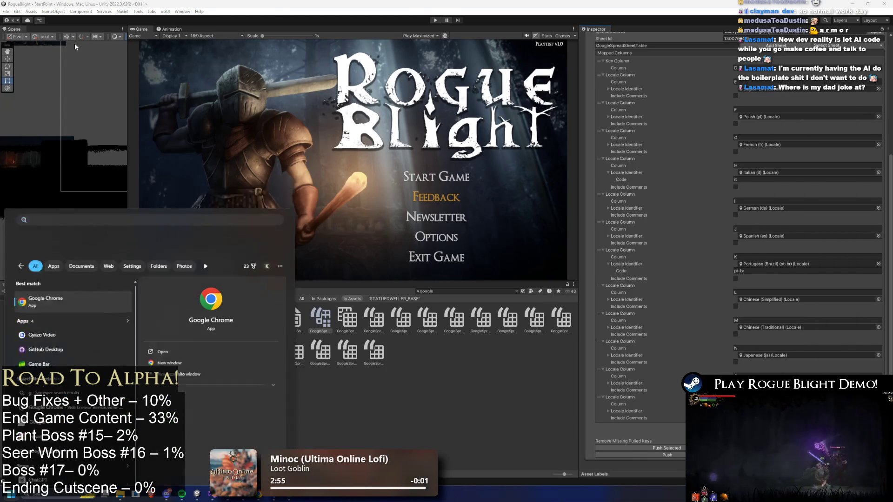
pyautogui.press('Return')
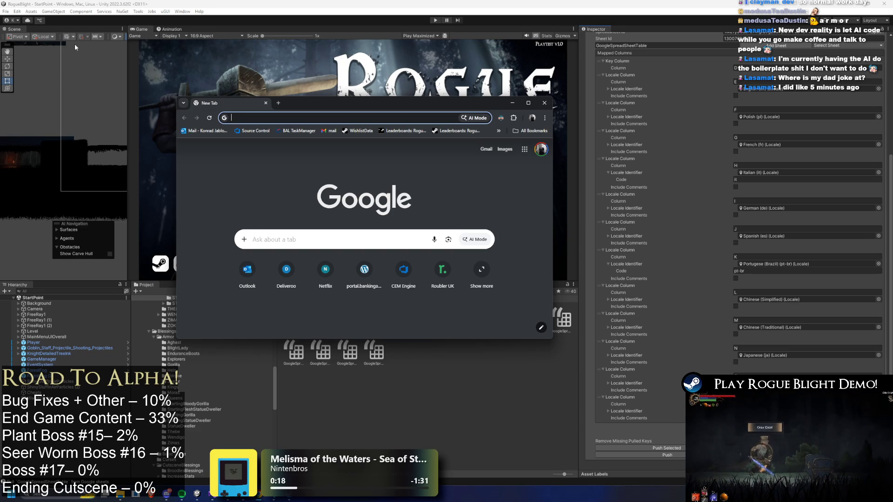
pyautogui.write('twitch.tv/coderadgames')
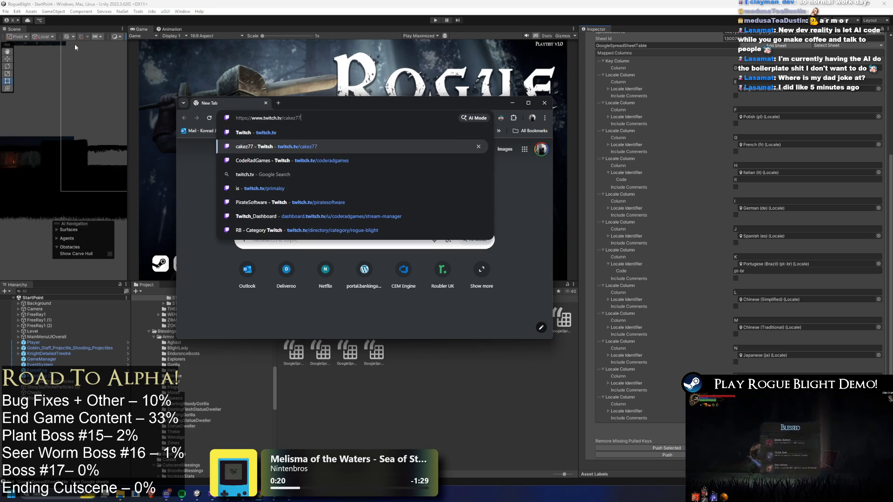
pyautogui.press('Return')
pyautogui.press('super+Up')
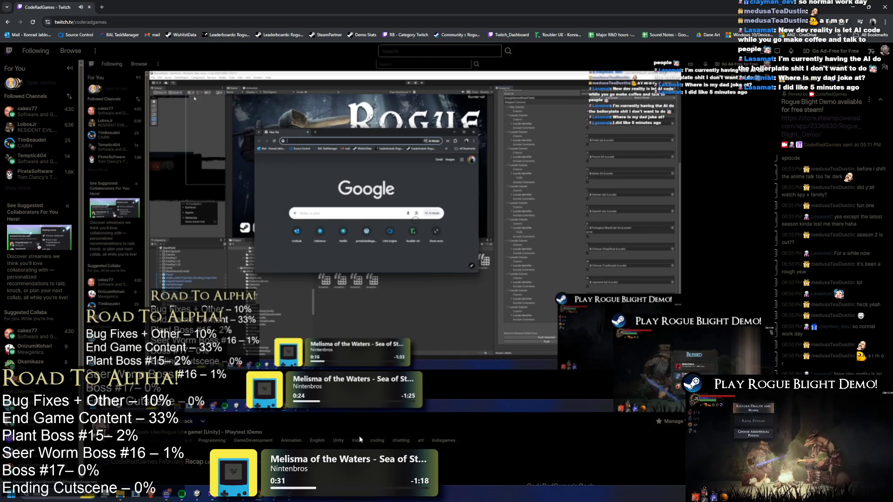
# Step: Open another Twitch channel in a new tab and restore the browser to a smaller window
pyautogui.middleClick(359, 436)
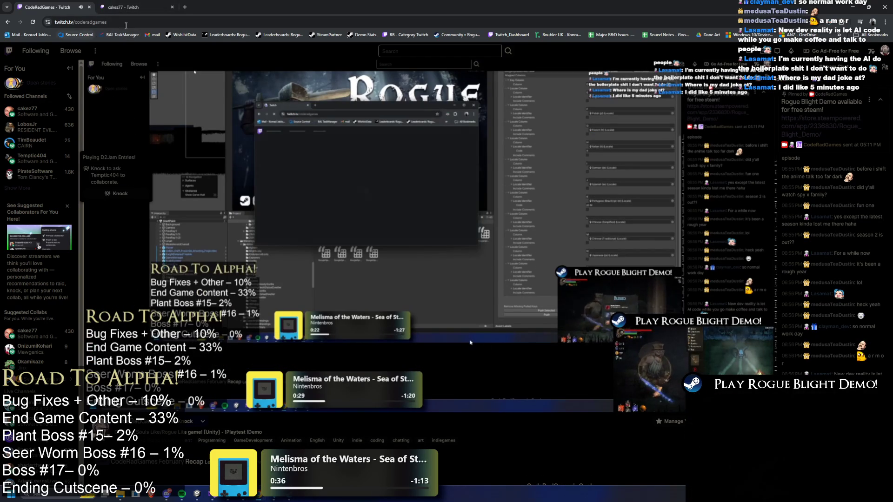
pyautogui.hotkey('ctrl', 'l')
pyautogui.click(260, 75)
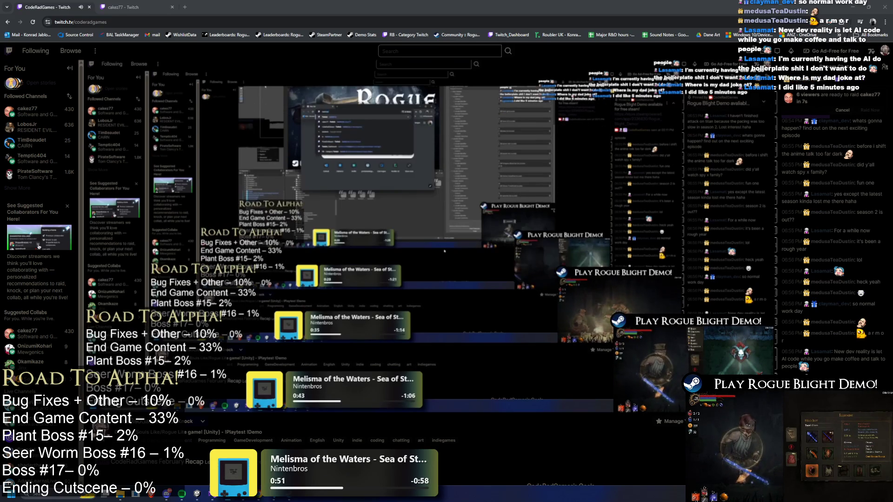
pyautogui.press('super+Down')
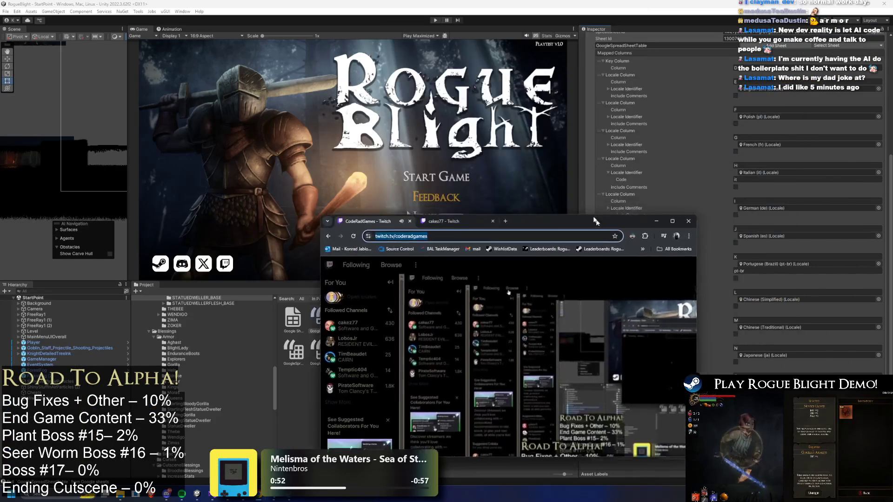